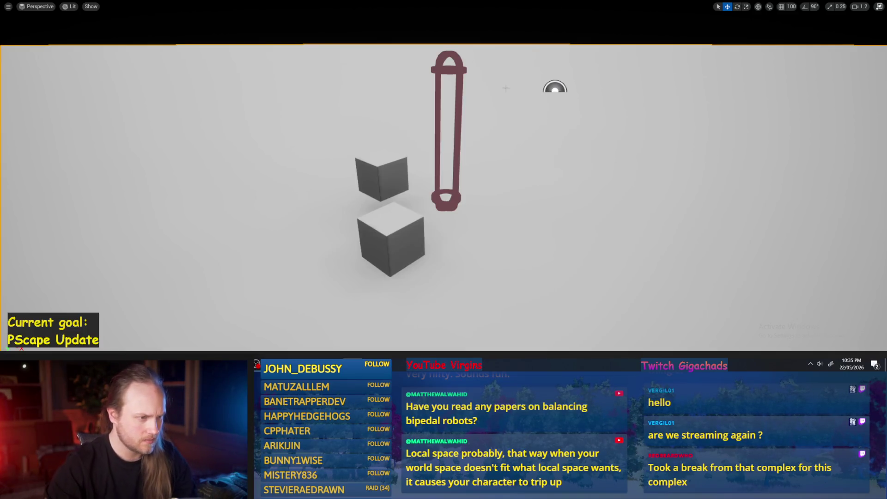
Raise the PPFeet_TestPlayer capsule higher above the cubes
{"action": "left_click", "coordinate": [392, 231]}
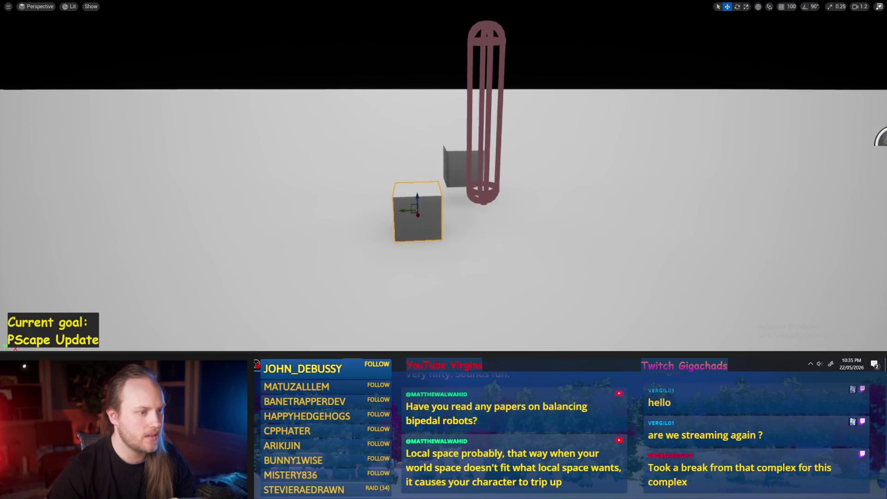
{"action": "left_click", "coordinate": [483, 194]}
{"action": "left_click_drag", "start_coordinate": [478, 115], "coordinate": [481, 70]}
{"action": "left_click", "coordinate": [445, 148]}
{"action": "mouse_move", "coordinate": [462, 167]}
{"action": "left_mouse_down"}
{"action": "mouse_move", "coordinate": [419, 235]}
{"action": "mouse_move", "coordinate": [436, 212]}
{"action": "mouse_move", "coordinate": [366, 210]}
{"action": "mouse_move", "coordinate": [316, 222]}
{"action": "mouse_move", "coordinate": [382, 237]}
{"action": "left_mouse_up"}
Lower the two-cube block beneath the capsule and repossess the player character with F8
{"action": "left_click", "coordinate": [428, 212]}
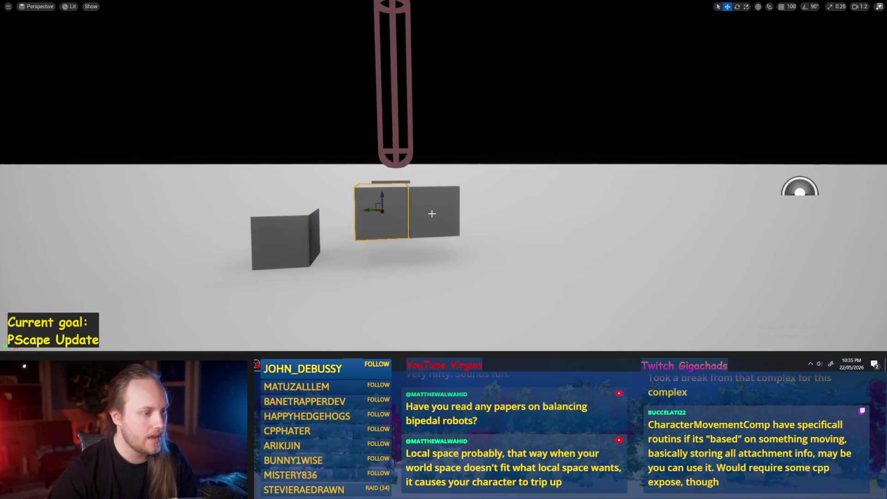
{"action": "mouse_move", "coordinate": [427, 201]}
{"action": "left_mouse_down"}
{"action": "mouse_move", "coordinate": [420, 234]}
{"action": "mouse_move", "coordinate": [418, 225]}
{"action": "left_mouse_up"}
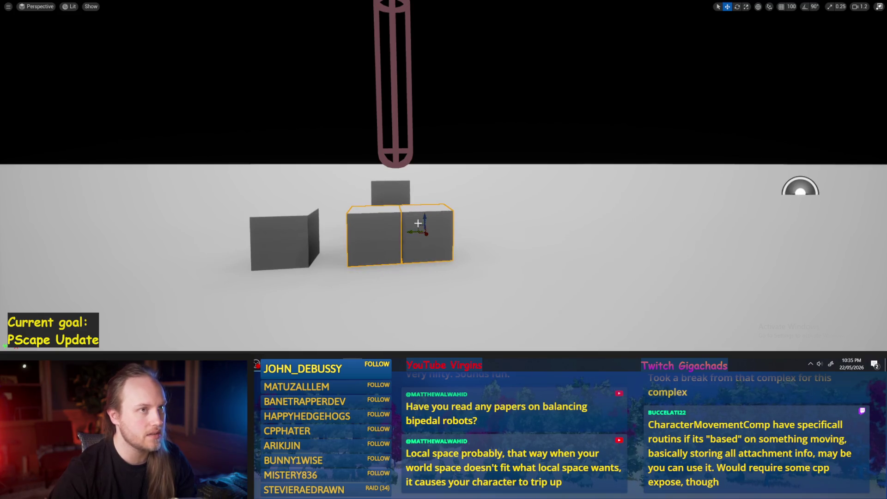
{"action": "key", "text": "F8"}
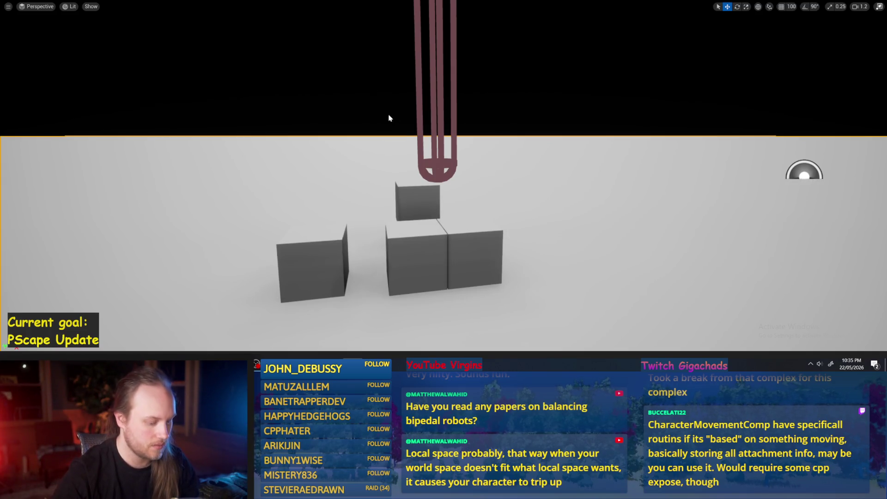
{"action": "key", "text": "F8"}
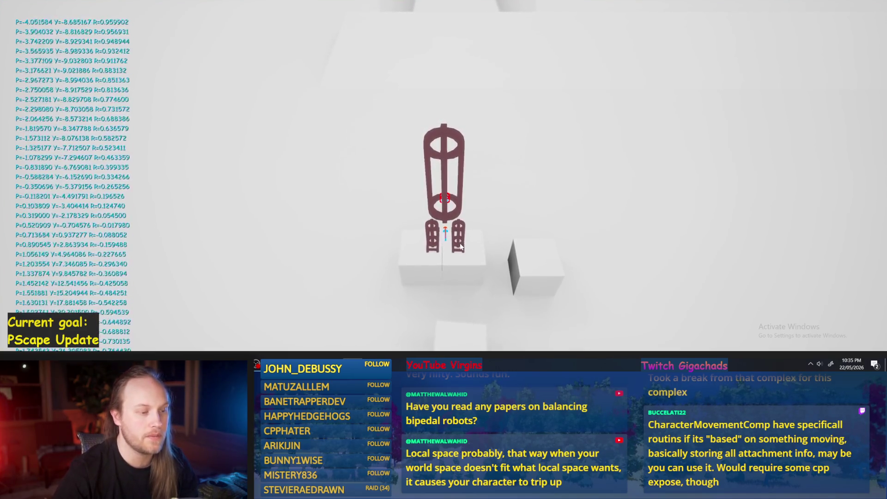
Eject from the player and shift the middle cube slightly to the right
{"action": "key", "text": "F8"}
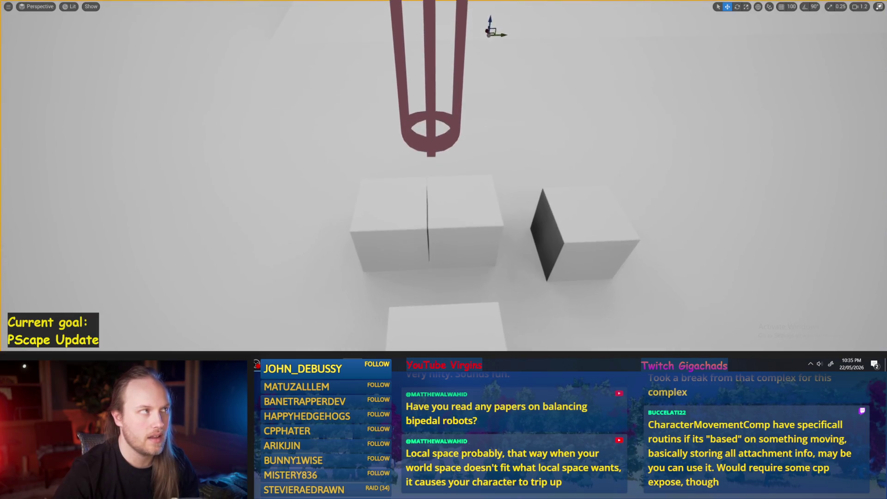
{"action": "left_click", "coordinate": [469, 217]}
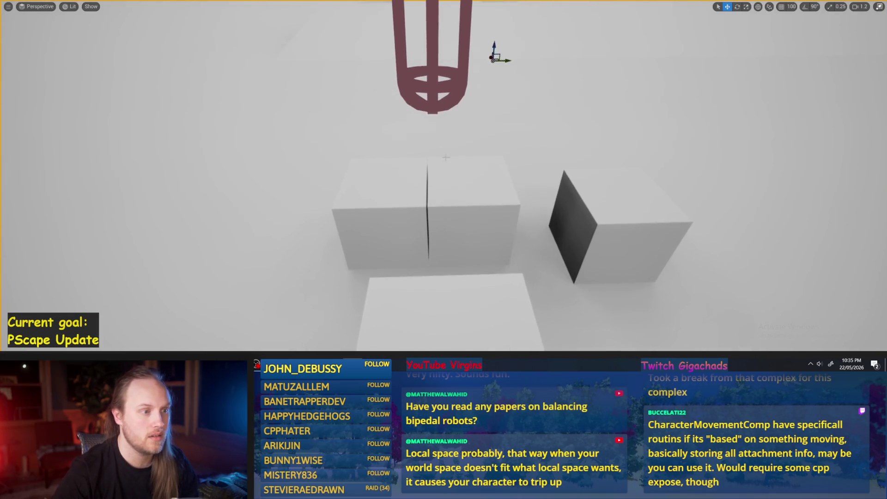
{"action": "left_click_drag", "start_coordinate": [405, 210], "coordinate": [412, 209]}
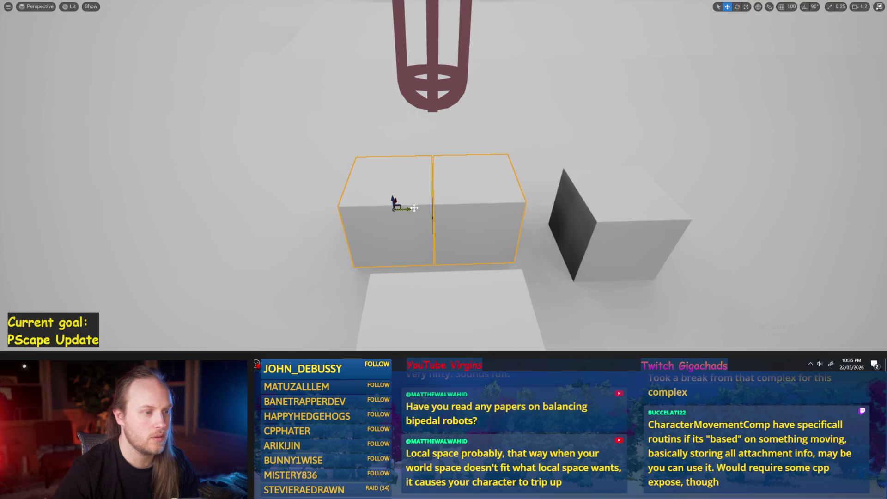
{"action": "left_click", "coordinate": [463, 183]}
{"action": "left_click_drag", "start_coordinate": [445, 182], "coordinate": [427, 178]}
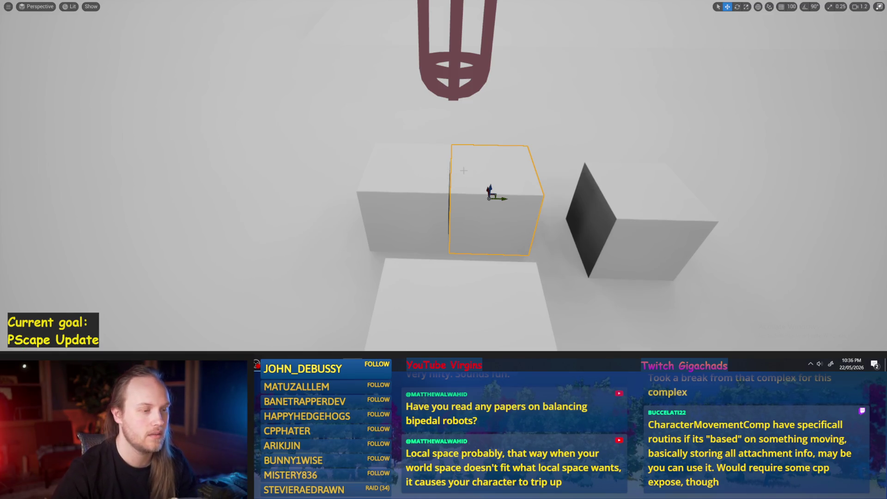
Reselect the right-hand cube and start a fresh play session with Alt+P
{"action": "left_click", "coordinate": [438, 186]}
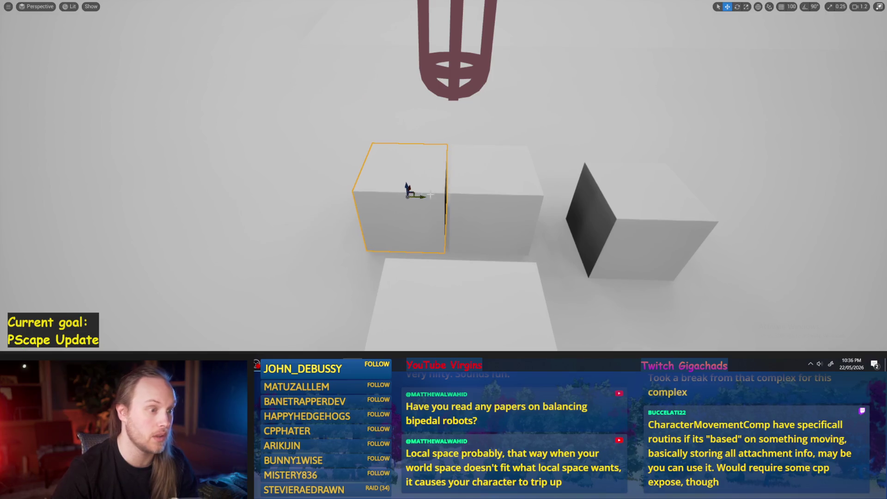
{"action": "left_click", "coordinate": [469, 195]}
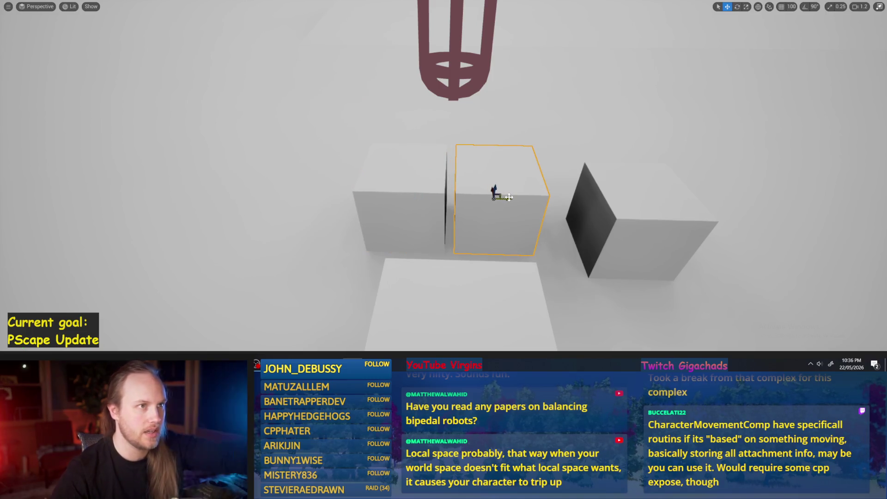
{"action": "mouse_move", "coordinate": [503, 197]}
{"action": "left_mouse_down"}
{"action": "mouse_move", "coordinate": [499, 167]}
{"action": "mouse_move", "coordinate": [471, 190]}
{"action": "left_mouse_up"}
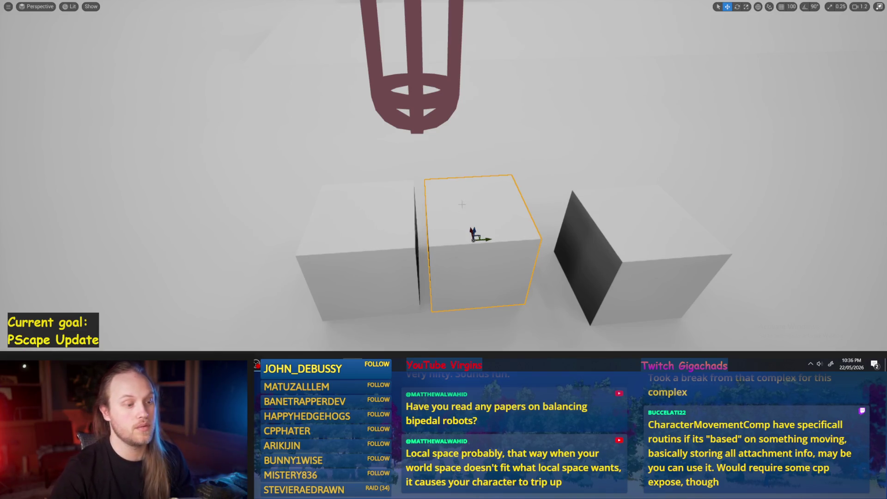
{"action": "key", "text": "alt+p"}
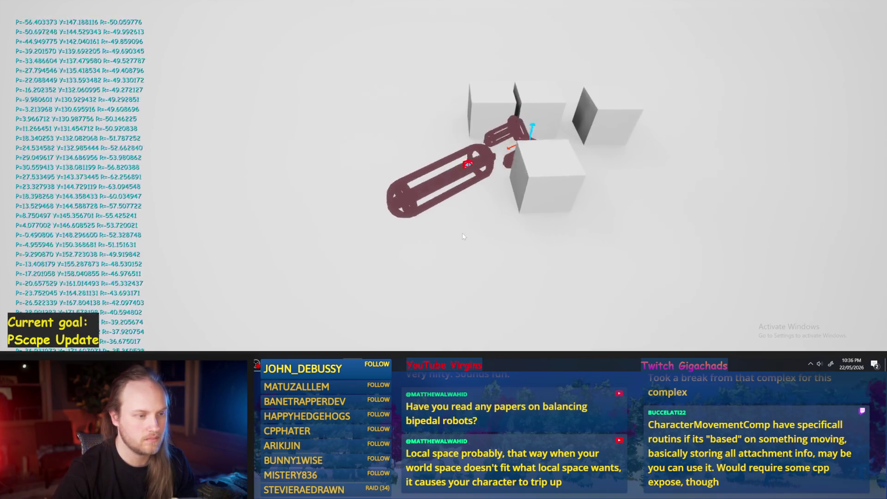
Stop the play session, frame the selected cube, and exit fullscreen viewport mode with F11
{"action": "key", "text": "Escape"}
{"action": "key", "text": "f"}
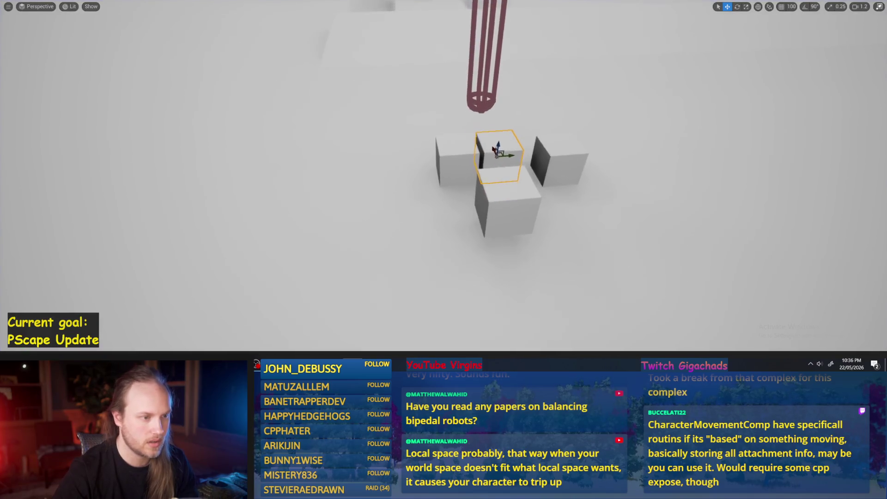
{"action": "scroll", "coordinate": [486, 188], "scroll_direction": "up", "scroll_amount": 1}
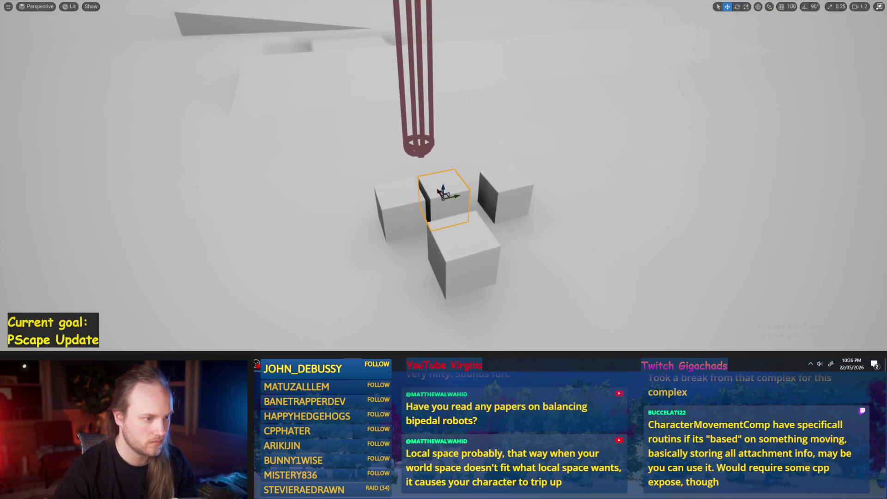
{"action": "scroll", "coordinate": [486, 188], "scroll_direction": "up", "scroll_amount": 1}
{"action": "left_click_drag", "start_coordinate": [400, 138], "coordinate": [404, 141]}
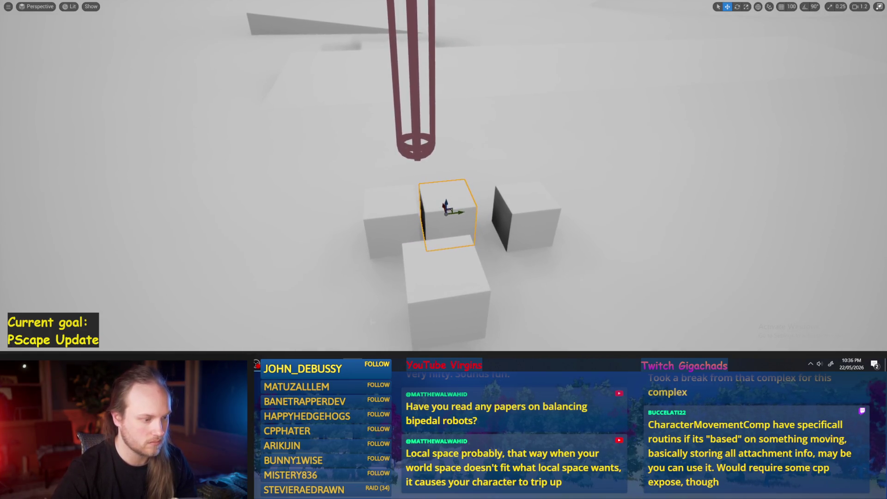
{"action": "key", "text": "F11"}
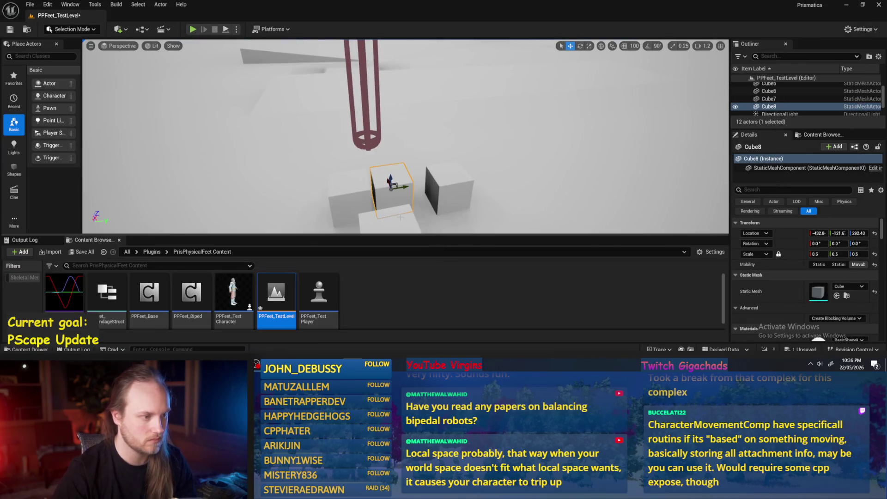
Focus on Cube4 and save the current test level
{"action": "left_click", "coordinate": [398, 215]}
{"action": "key", "text": "f"}
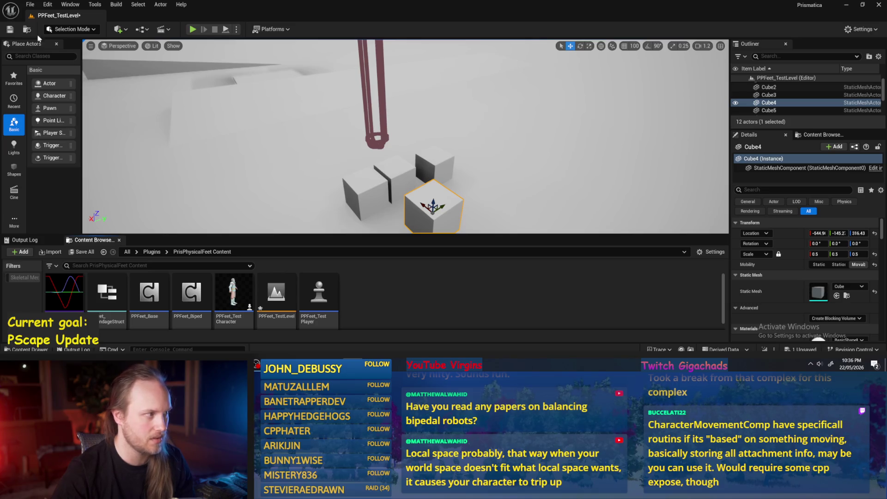
{"action": "left_click", "coordinate": [30, 4]}
{"action": "left_click", "coordinate": [51, 116]}
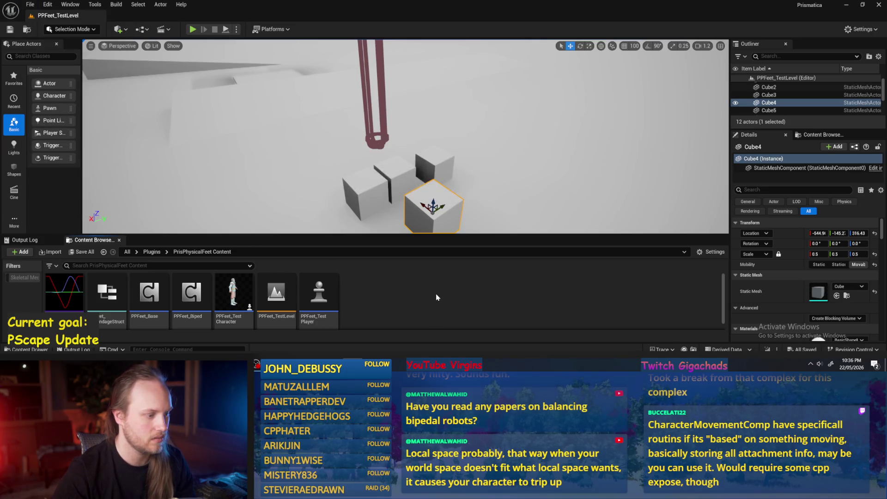
Alt-drag Cube7 into a copy, Cube9, and scale it down to a small block
{"action": "mouse_move", "coordinate": [323, 185]}
{"action": "left_mouse_down"}
{"action": "mouse_move", "coordinate": [287, 180]}
{"action": "mouse_move", "coordinate": [385, 178]}
{"action": "left_mouse_up"}
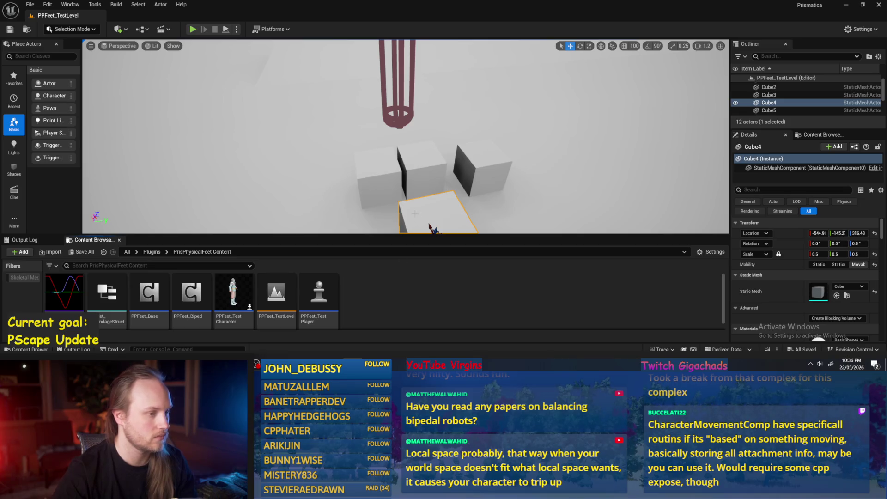
{"action": "left_click", "coordinate": [405, 209]}
{"action": "key", "text": "f"}
{"action": "left_click_drag", "start_coordinate": [390, 145], "coordinate": [337, 111]}
{"action": "key", "text": "r"}
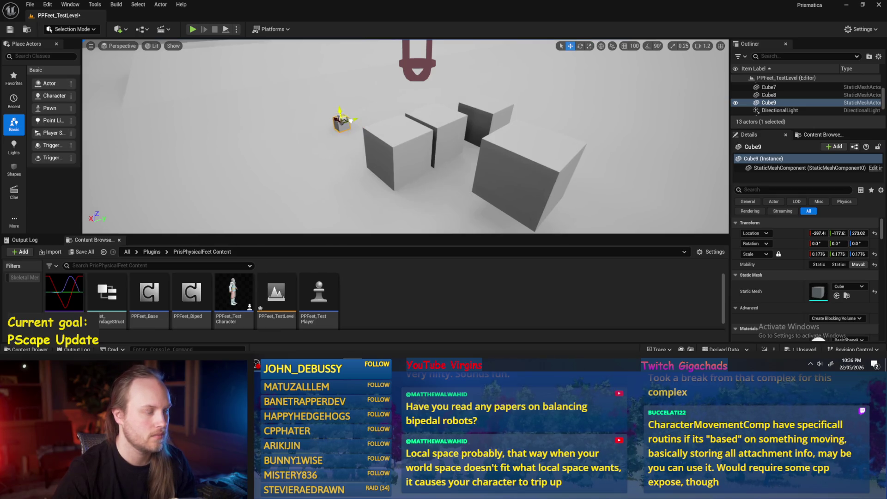
{"action": "scroll", "coordinate": [317, 134], "scroll_direction": "up", "scroll_amount": 3}
{"action": "mouse_move", "coordinate": [305, 138]}
{"action": "left_mouse_down"}
{"action": "mouse_move", "coordinate": [373, 179]}
{"action": "mouse_move", "coordinate": [393, 176]}
{"action": "mouse_move", "coordinate": [441, 201]}
{"action": "left_mouse_up"}
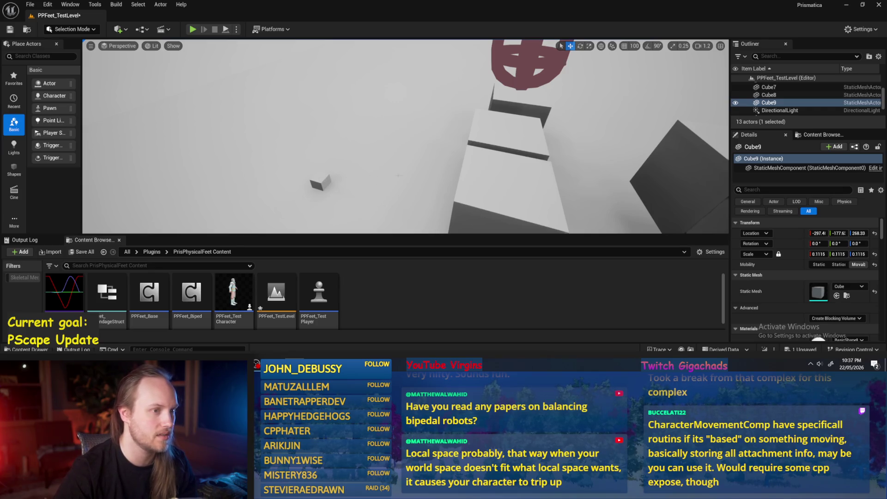
Review the new cube layout and start another play session
{"action": "left_click_drag", "start_coordinate": [478, 101], "coordinate": [486, 139]}
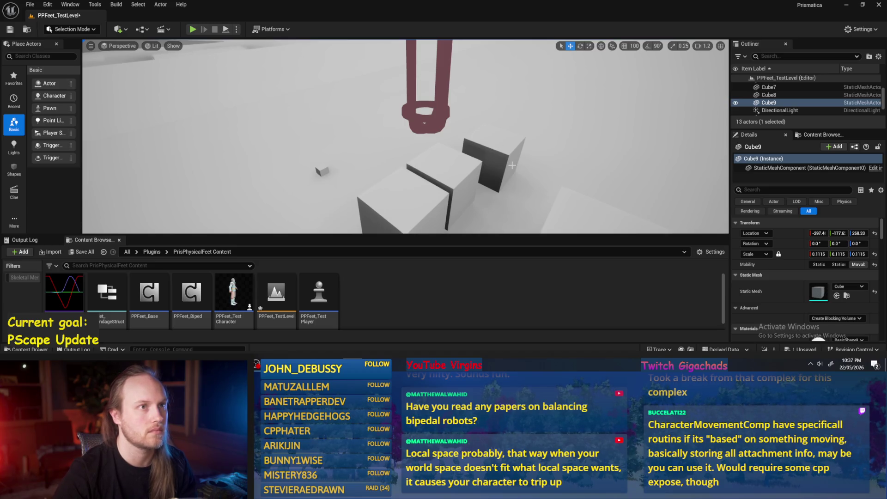
{"action": "left_click_drag", "start_coordinate": [512, 165], "coordinate": [514, 208]}
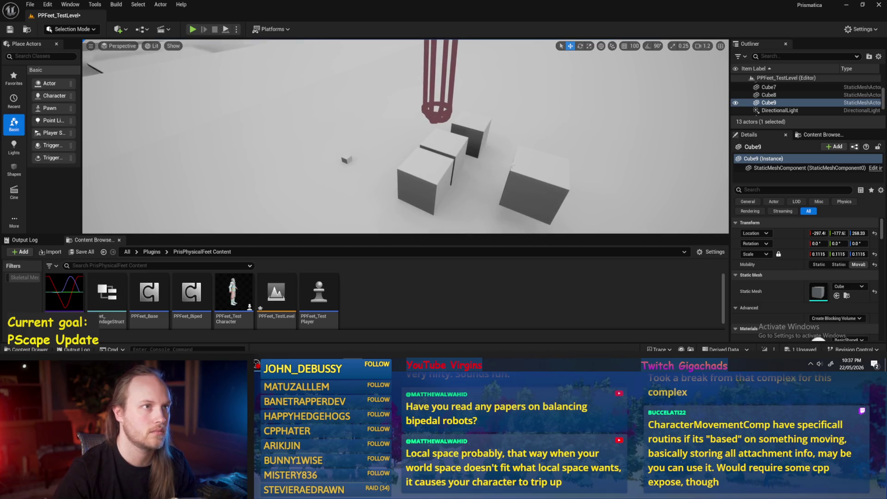
{"action": "scroll", "coordinate": [431, 156], "scroll_direction": "up", "scroll_amount": 5}
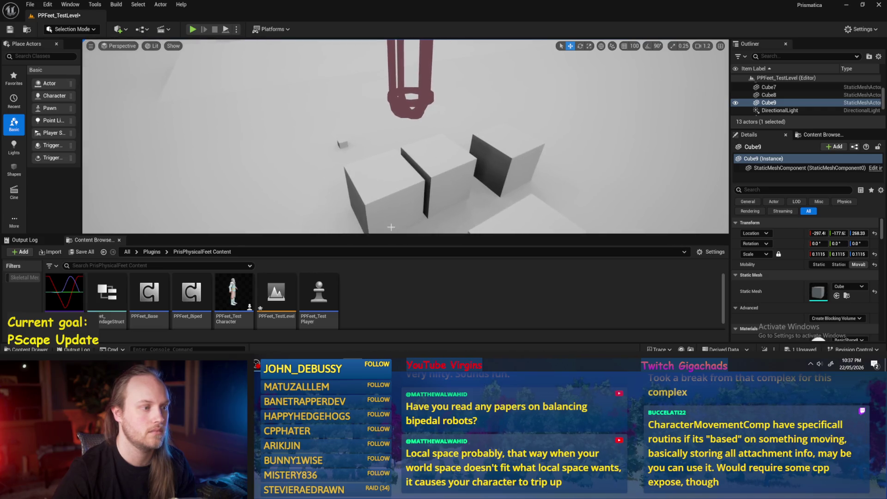
{"action": "left_click", "coordinate": [192, 29]}
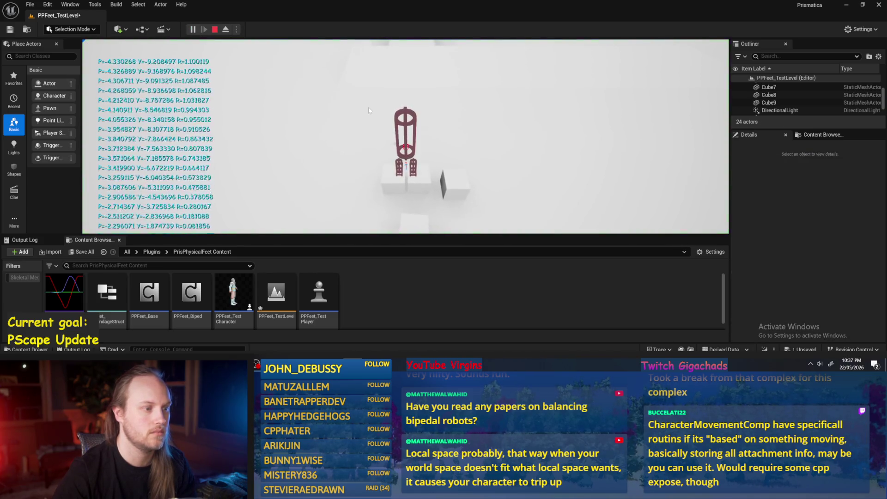
Stop play, then simulate the level with the PPFeet_TestPlayer capsule selected and stop it
{"action": "key", "text": "Escape"}
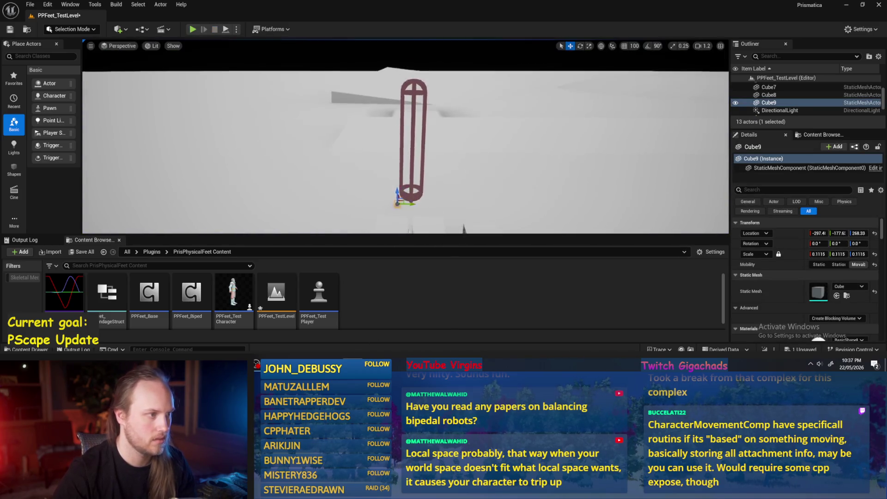
{"action": "left_click", "coordinate": [227, 30]}
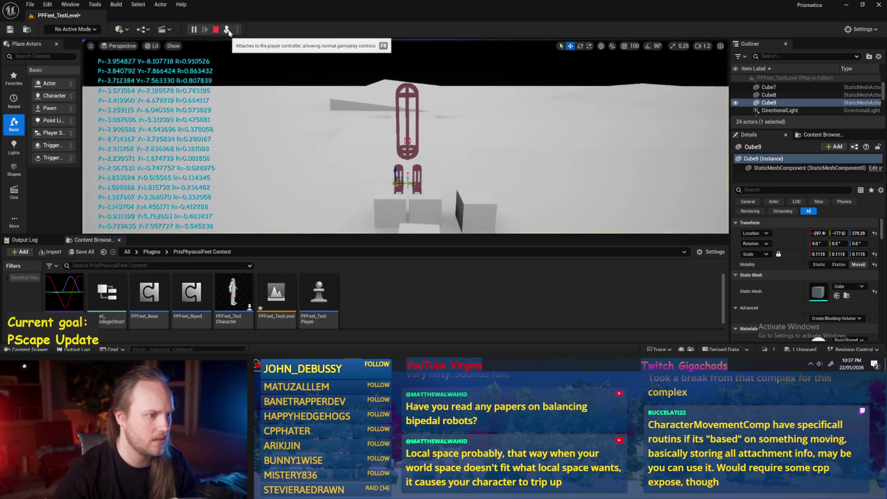
{"action": "left_click", "coordinate": [408, 94]}
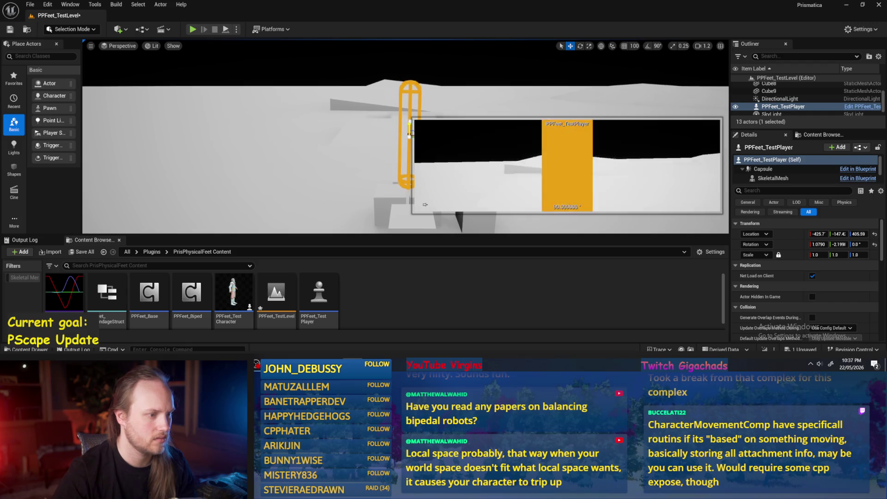
{"action": "left_click", "coordinate": [226, 30]}
{"action": "key", "text": "Escape"}
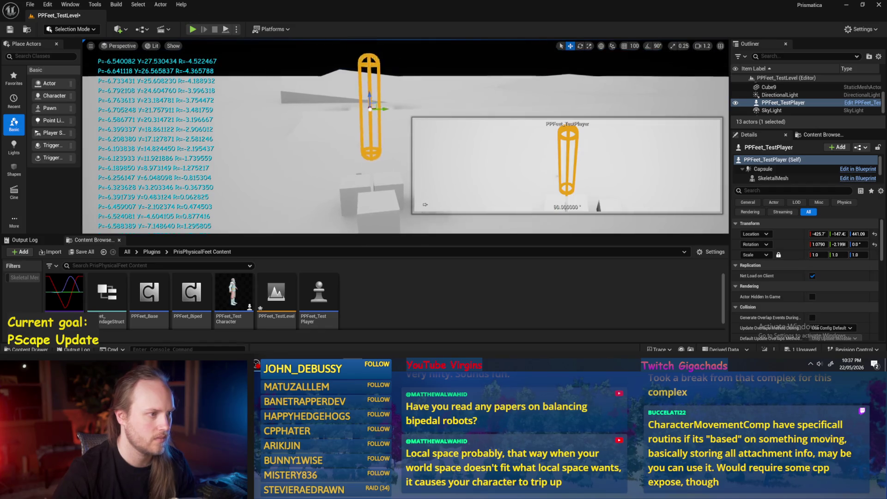
Run one more simulation, stop it, and select the PPFeet_Base blueprint asset
{"action": "left_click", "coordinate": [225, 30]}
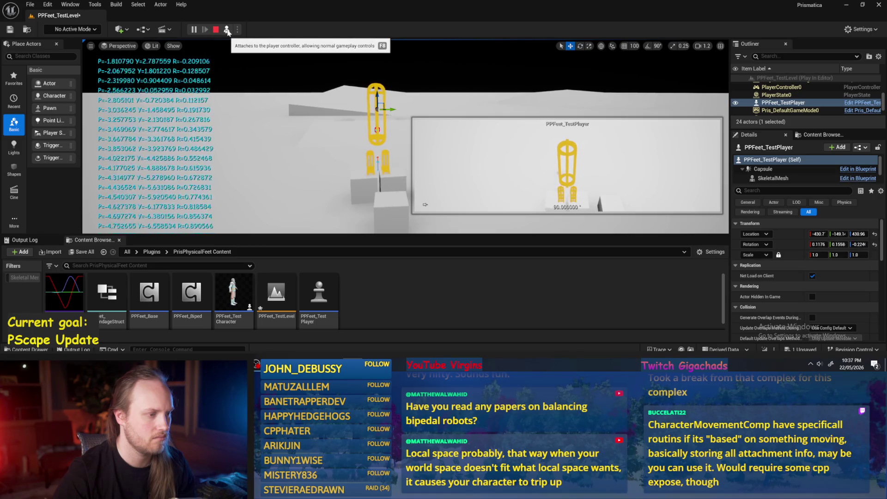
{"action": "key", "text": "Escape"}
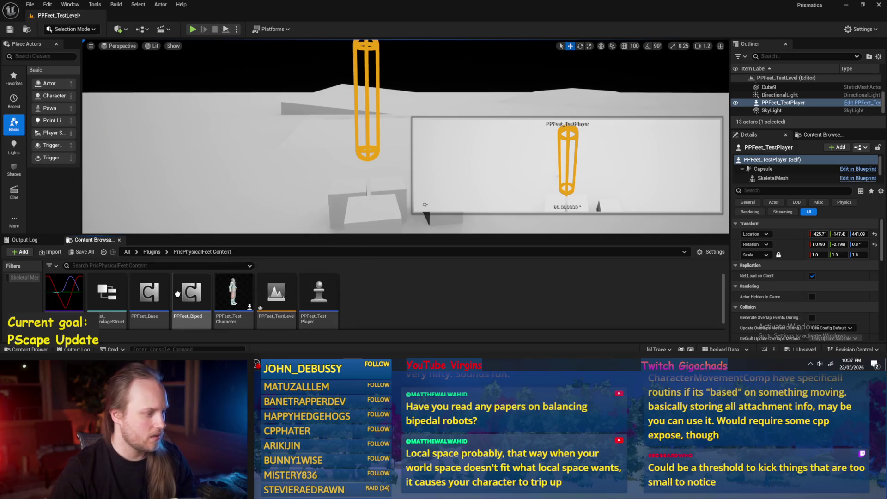
{"action": "left_click", "coordinate": [143, 300]}
Open PPFeet_Base, save it, and maximise the Blueprint editor
{"action": "double_click", "coordinate": [143, 300]}
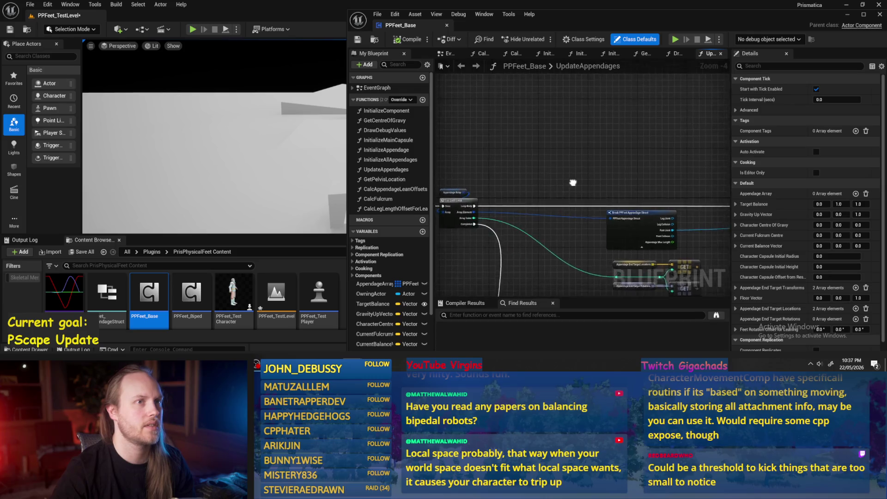
{"action": "scroll", "coordinate": [545, 213], "scroll_direction": "down", "scroll_amount": 1}
{"action": "left_click", "coordinate": [357, 39]}
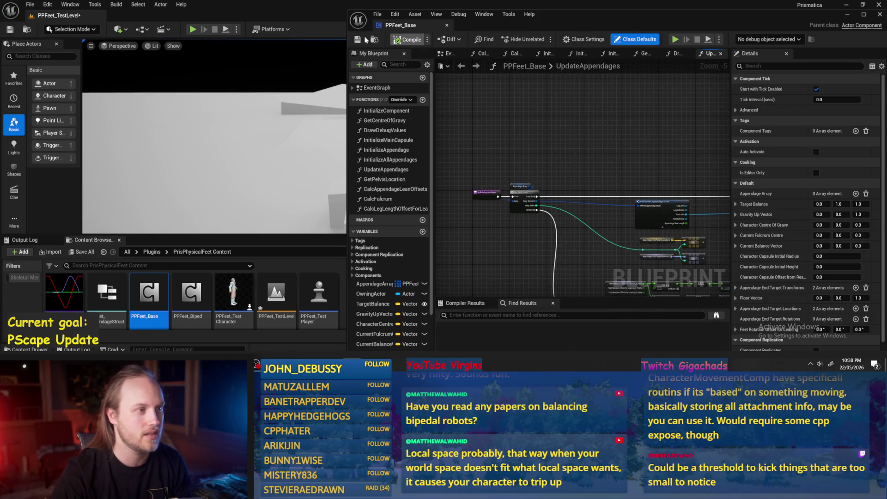
{"action": "left_click_drag", "start_coordinate": [586, 159], "coordinate": [458, 137]}
{"action": "mouse_move", "coordinate": [513, 160]}
{"action": "left_mouse_down"}
{"action": "mouse_move", "coordinate": [579, 155]}
{"action": "mouse_move", "coordinate": [638, 170]}
{"action": "left_mouse_up"}
{"action": "scroll", "coordinate": [637, 170], "scroll_direction": "up", "scroll_amount": 3}
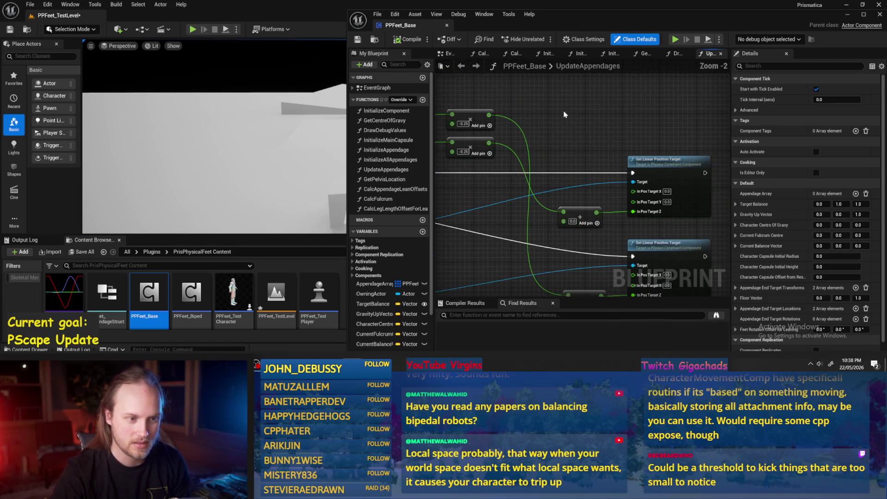
{"action": "left_click", "coordinate": [862, 16]}
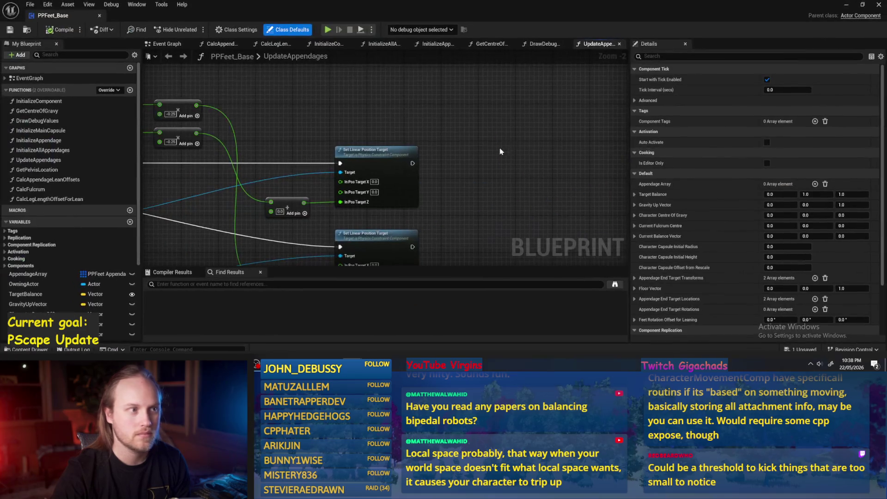
{"action": "scroll", "coordinate": [513, 125], "scroll_direction": "down", "scroll_amount": 2}
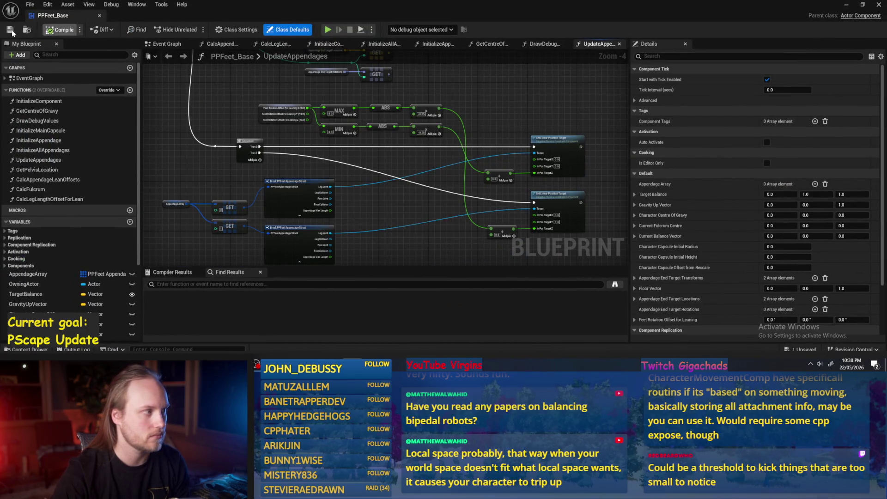
Select the feet-rotation add, MAX, MIN, ABS and multiply nodes in UpdateAppendages
{"action": "left_click", "coordinate": [62, 153]}
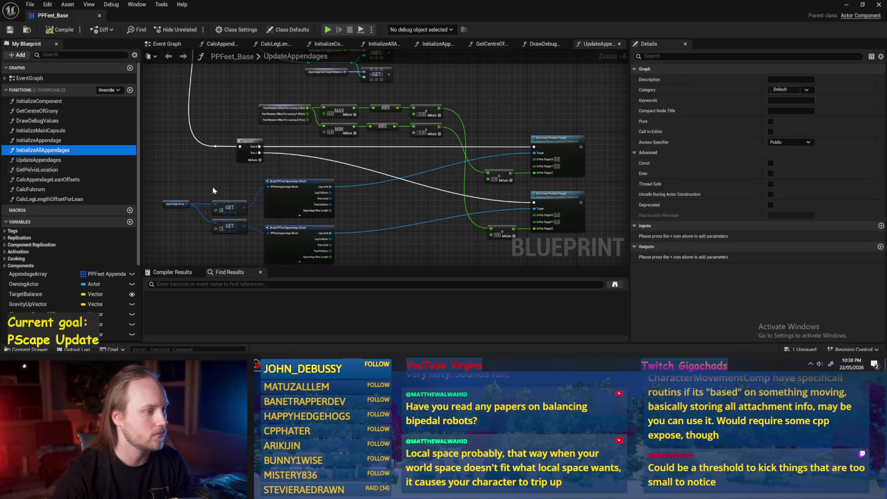
{"action": "left_click_drag", "start_coordinate": [342, 197], "coordinate": [299, 162]}
{"action": "mouse_move", "coordinate": [347, 189]}
{"action": "left_mouse_down"}
{"action": "mouse_move", "coordinate": [283, 143]}
{"action": "mouse_move", "coordinate": [267, 153]}
{"action": "left_mouse_up"}
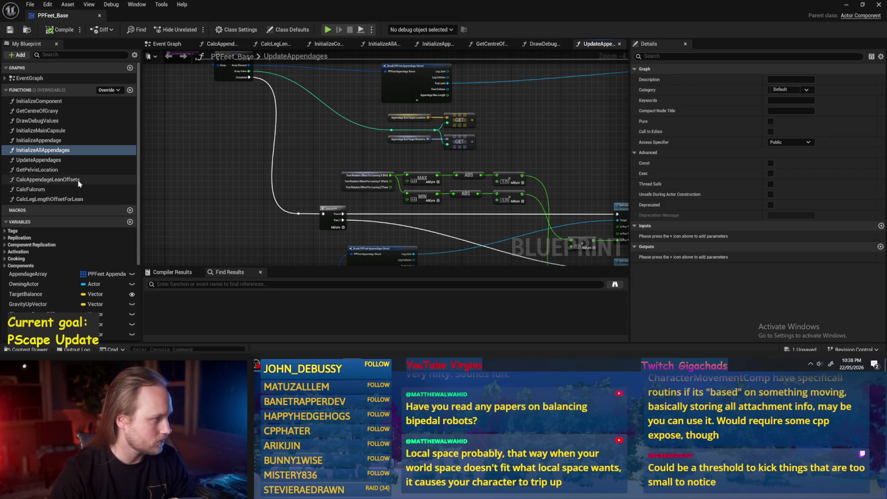
{"action": "scroll", "coordinate": [462, 237], "scroll_direction": "up", "scroll_amount": 3}
{"action": "scroll", "coordinate": [461, 237], "scroll_direction": "down", "scroll_amount": 1}
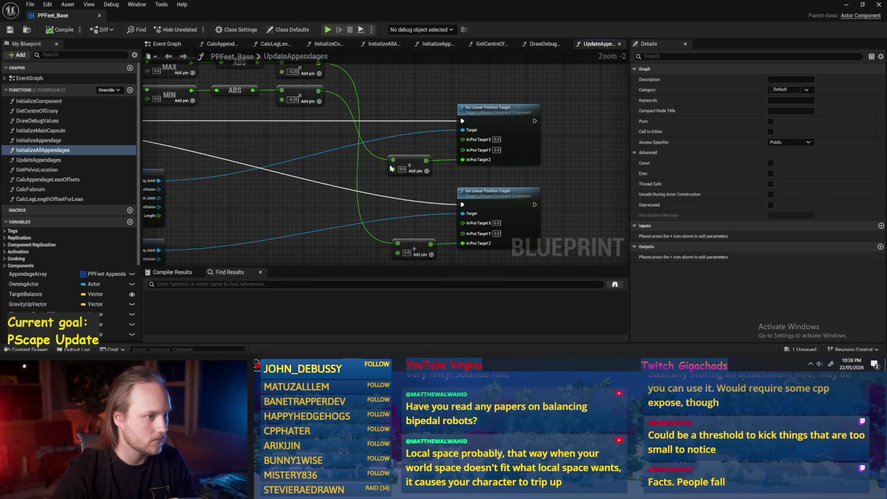
{"action": "left_click_drag", "start_coordinate": [409, 144], "coordinate": [418, 242]}
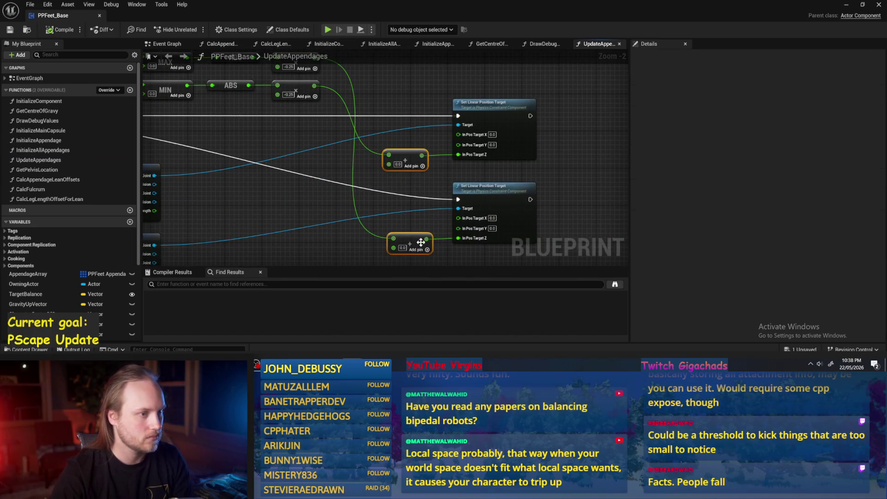
{"action": "mouse_move", "coordinate": [512, 125]}
{"action": "left_mouse_down"}
{"action": "mouse_move", "coordinate": [511, 138]}
{"action": "mouse_move", "coordinate": [259, 166]}
{"action": "left_mouse_up"}
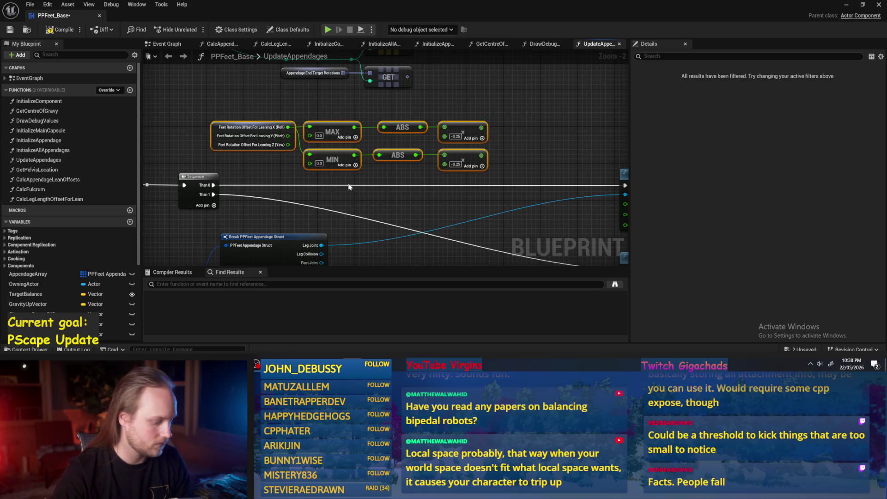
{"action": "left_click_drag", "start_coordinate": [460, 192], "coordinate": [368, 161]}
{"action": "scroll", "coordinate": [386, 154], "scroll_direction": "down", "scroll_amount": 2}
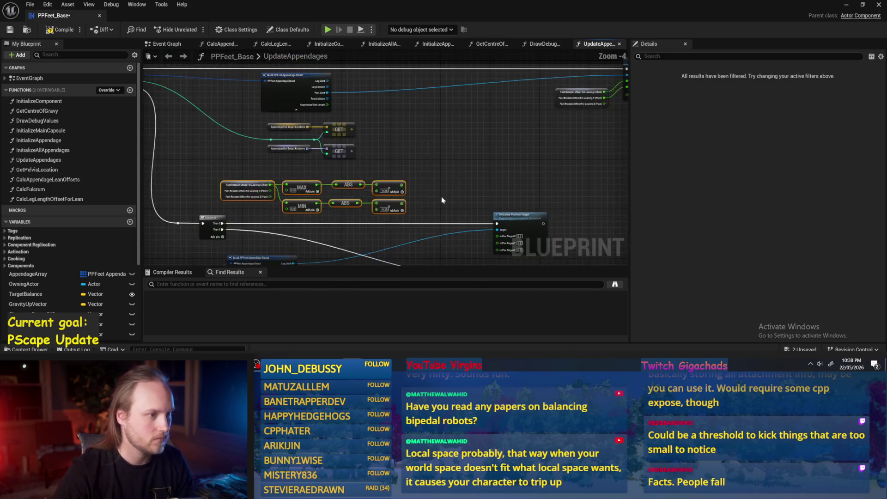
Review the loop, Break struct and Sequence nodes, then open CalcAppendageLeanOffsets
{"action": "left_click", "coordinate": [439, 199]}
{"action": "left_click_drag", "start_coordinate": [462, 158], "coordinate": [354, 177]}
{"action": "mouse_move", "coordinate": [407, 203]}
{"action": "left_mouse_down"}
{"action": "mouse_move", "coordinate": [599, 156]}
{"action": "mouse_move", "coordinate": [516, 160]}
{"action": "left_mouse_up"}
{"action": "double_click", "coordinate": [65, 179]}
Paste the copied lean math nodes into empty space below the SET node
{"action": "scroll", "coordinate": [449, 216], "scroll_direction": "down", "scroll_amount": 2}
{"action": "left_click_drag", "start_coordinate": [503, 146], "coordinate": [450, 158]}
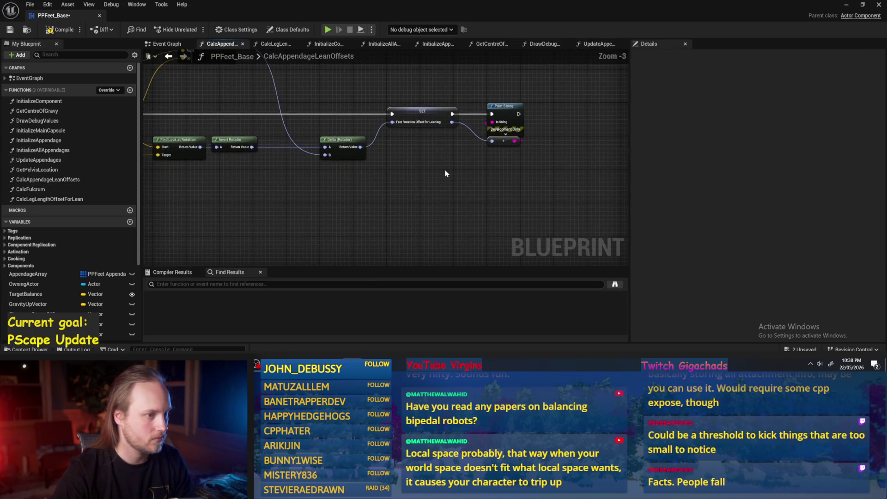
{"action": "key", "text": "ctrl+v"}
{"action": "left_click", "coordinate": [458, 177]}
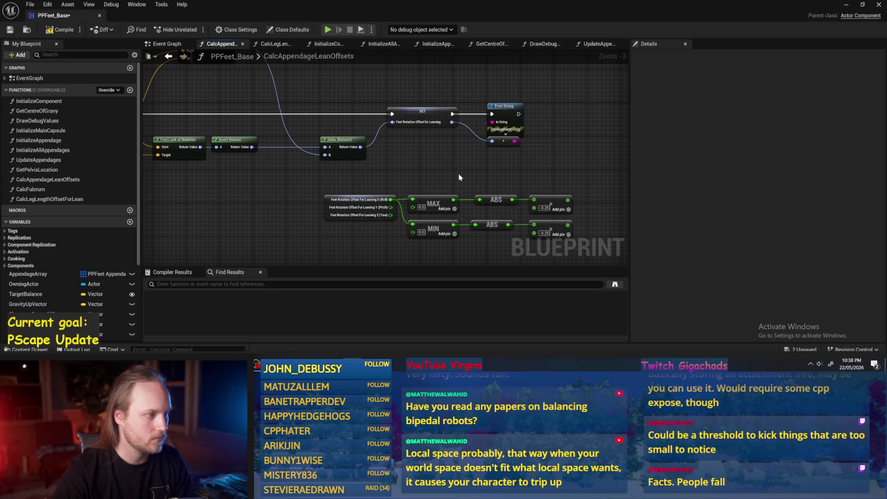
{"action": "left_click_drag", "start_coordinate": [459, 178], "coordinate": [424, 140]}
{"action": "scroll", "coordinate": [32, 230], "scroll_direction": "down", "scroll_amount": 5}
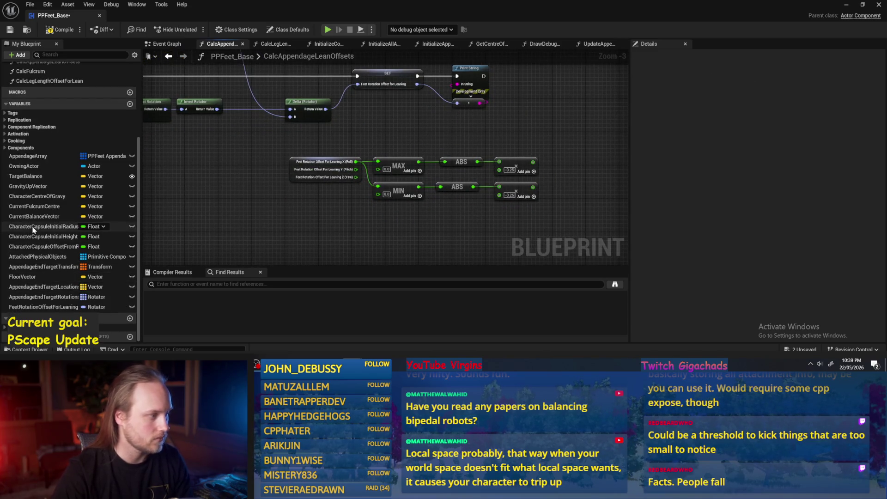
Inspect AppendageEndTargetTransform, AppendageEndTargetLocations and FeetRotationOffsetForLeaning variables, then save
{"action": "left_click", "coordinate": [43, 268]}
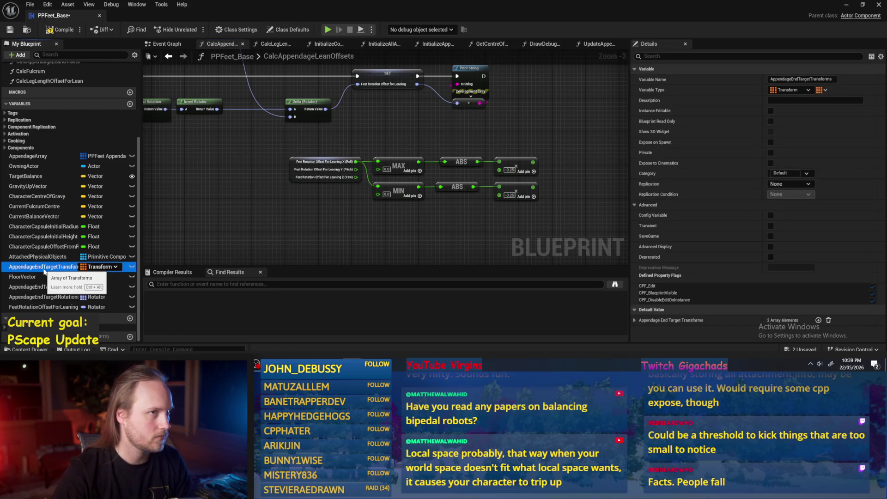
{"action": "left_click_drag", "start_coordinate": [239, 229], "coordinate": [280, 205]}
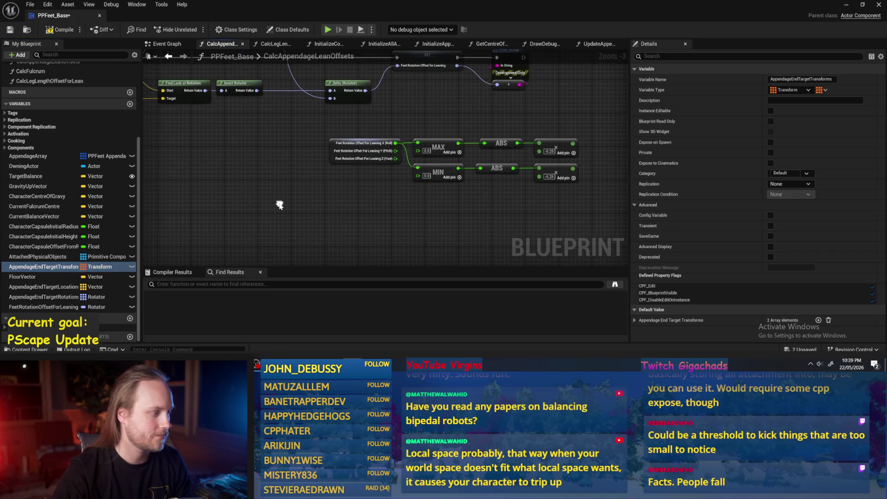
{"action": "left_click", "coordinate": [43, 287]}
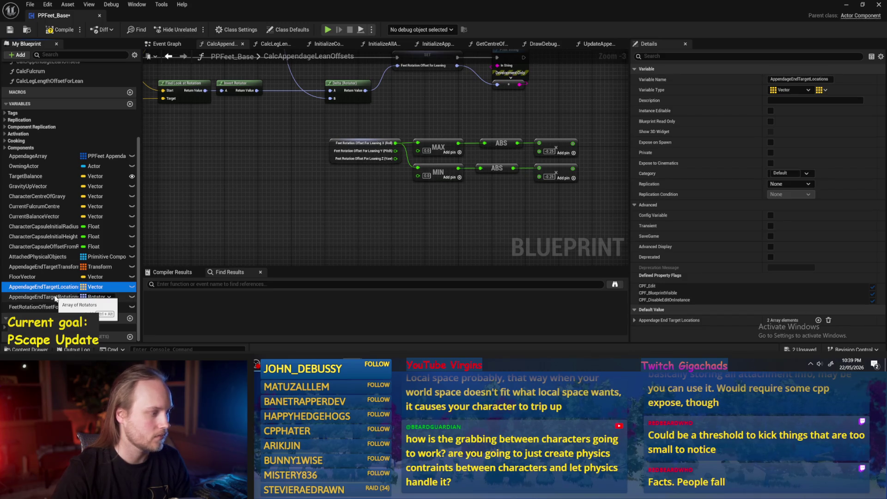
{"action": "left_click_drag", "start_coordinate": [246, 207], "coordinate": [178, 252]}
{"action": "left_click", "coordinate": [43, 306]}
{"action": "left_click", "coordinate": [9, 31]}
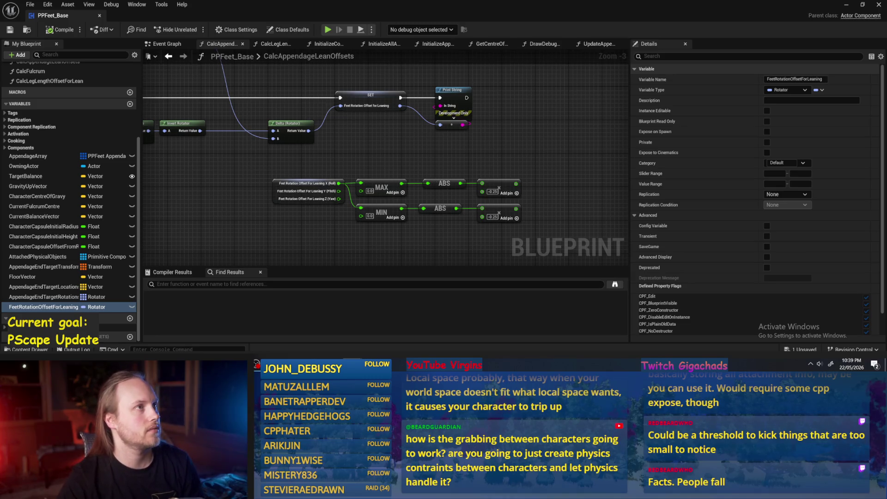
Reposition the pasted MAX/MIN/ABS/multiply nodes lower, near the SET row
{"action": "mouse_move", "coordinate": [561, 188]}
{"action": "left_mouse_down"}
{"action": "mouse_move", "coordinate": [518, 153]}
{"action": "mouse_move", "coordinate": [227, 194]}
{"action": "left_mouse_up"}
{"action": "mouse_move", "coordinate": [343, 150]}
{"action": "left_mouse_down"}
{"action": "mouse_move", "coordinate": [340, 183]}
{"action": "mouse_move", "coordinate": [364, 160]}
{"action": "left_mouse_up"}
{"action": "left_click", "coordinate": [366, 140]}
{"action": "left_click_drag", "start_coordinate": [531, 137], "coordinate": [259, 207]}
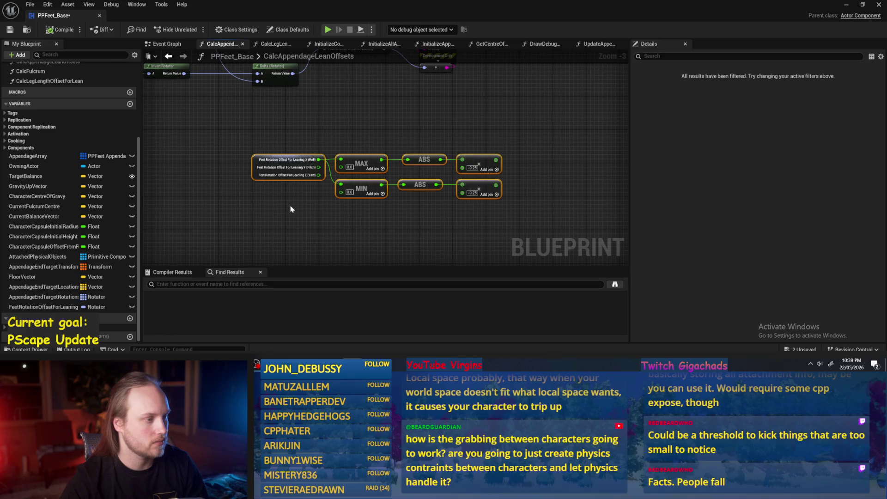
{"action": "scroll", "coordinate": [484, 170], "scroll_direction": "up", "scroll_amount": 1}
{"action": "mouse_move", "coordinate": [483, 171]}
{"action": "left_mouse_down"}
{"action": "mouse_move", "coordinate": [426, 190]}
{"action": "mouse_move", "coordinate": [491, 220]}
{"action": "mouse_move", "coordinate": [546, 220]}
{"action": "left_mouse_up"}
{"action": "left_click", "coordinate": [426, 190]}
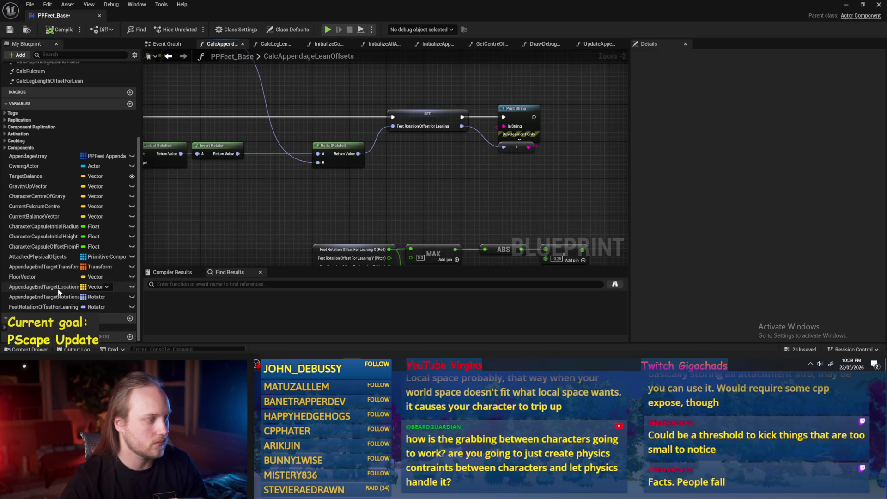
{"action": "mouse_move", "coordinate": [430, 174]}
{"action": "left_mouse_down"}
{"action": "mouse_move", "coordinate": [474, 198]}
{"action": "mouse_move", "coordinate": [373, 157]}
{"action": "mouse_move", "coordinate": [401, 183]}
{"action": "mouse_move", "coordinate": [390, 128]}
{"action": "left_mouse_up"}
Delete the MAX/MIN/ABS node group, paste it back, then undo that paste
{"action": "scroll", "coordinate": [500, 209], "scroll_direction": "down", "scroll_amount": 2}
{"action": "scroll", "coordinate": [373, 158], "scroll_direction": "up", "scroll_amount": 1}
{"action": "left_click_drag", "start_coordinate": [532, 156], "coordinate": [287, 227]}
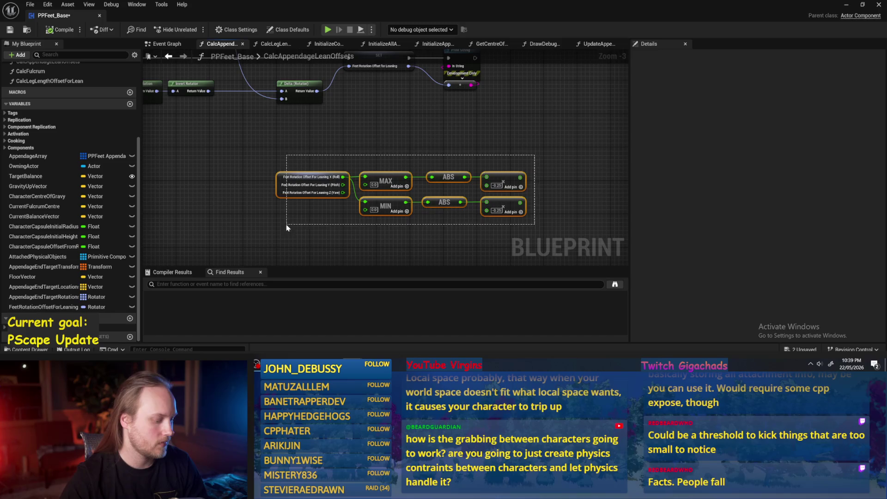
{"action": "key", "text": "Delete"}
{"action": "key", "text": "ctrl+v"}
{"action": "key", "text": "ctrl+z"}
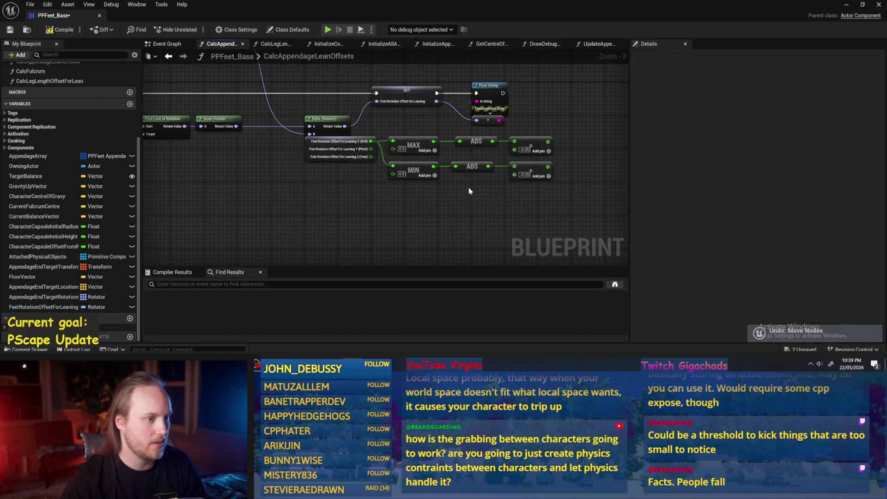
{"action": "scroll", "coordinate": [436, 142], "scroll_direction": "down", "scroll_amount": 3}
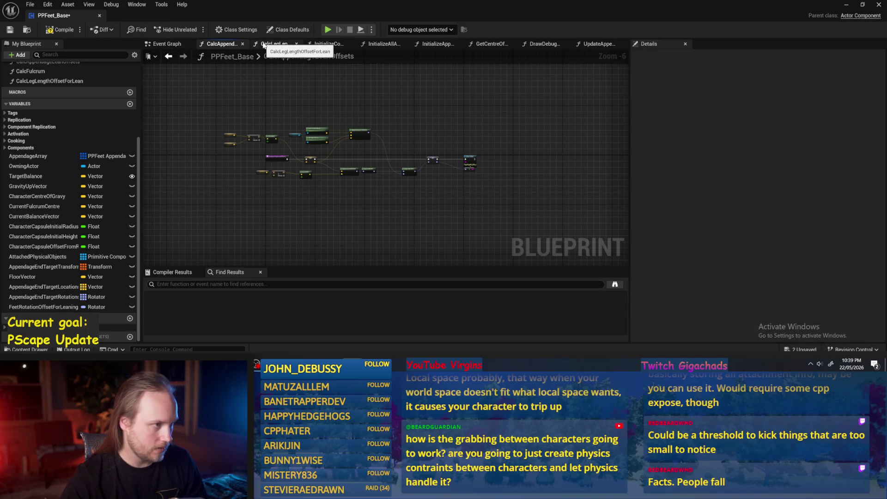
In UpdateAppendages, move both Set Linear Position Target nodes further right
{"action": "scroll", "coordinate": [33, 141], "scroll_direction": "up", "scroll_amount": 2}
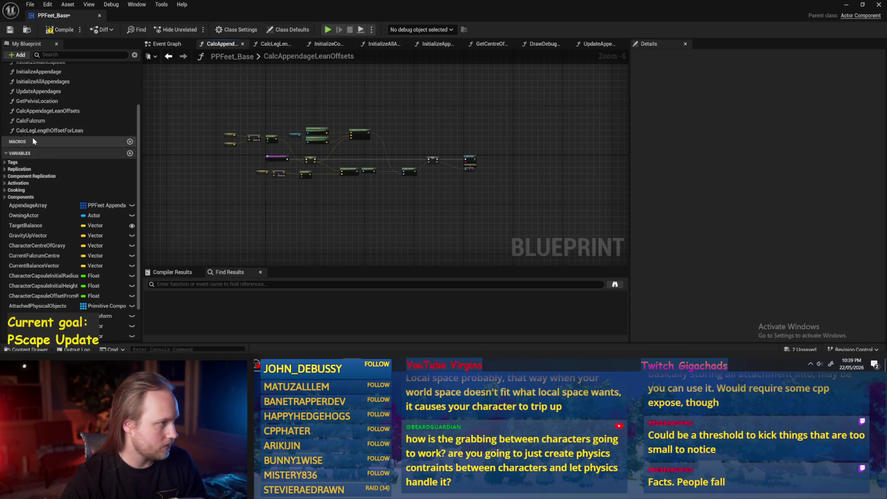
{"action": "double_click", "coordinate": [36, 91]}
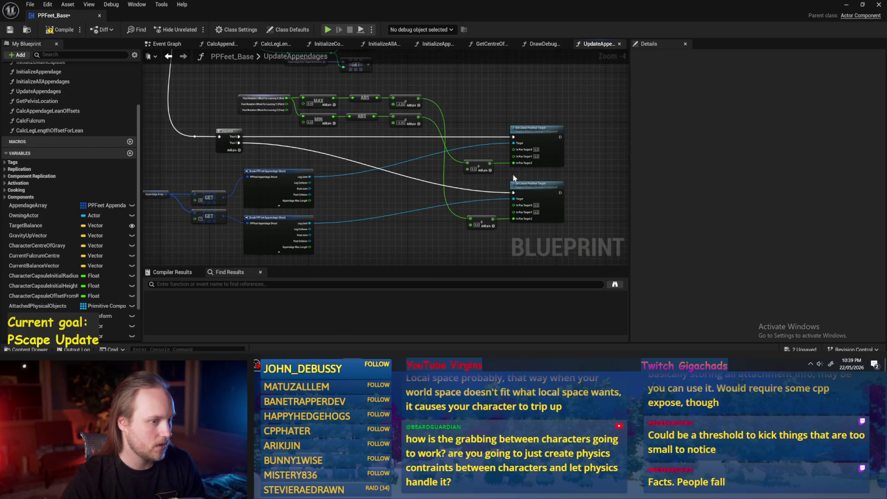
{"action": "mouse_move", "coordinate": [518, 115]}
{"action": "left_mouse_down"}
{"action": "mouse_move", "coordinate": [491, 194]}
{"action": "mouse_move", "coordinate": [455, 194]}
{"action": "left_mouse_up"}
{"action": "mouse_move", "coordinate": [440, 160]}
{"action": "left_mouse_down"}
{"action": "mouse_move", "coordinate": [586, 159]}
{"action": "mouse_move", "coordinate": [556, 168]}
{"action": "left_mouse_up"}
Add a reroute point on the exec wire, tidy both Sequence exec wires, and save
{"action": "mouse_move", "coordinate": [535, 200]}
{"action": "left_mouse_down"}
{"action": "mouse_move", "coordinate": [452, 165]}
{"action": "mouse_move", "coordinate": [510, 115]}
{"action": "left_mouse_up"}
{"action": "double_click", "coordinate": [472, 157]}
{"action": "mouse_move", "coordinate": [237, 118]}
{"action": "left_mouse_down"}
{"action": "mouse_move", "coordinate": [605, 125]}
{"action": "mouse_move", "coordinate": [447, 124]}
{"action": "mouse_move", "coordinate": [501, 127]}
{"action": "mouse_move", "coordinate": [455, 170]}
{"action": "mouse_move", "coordinate": [376, 149]}
{"action": "left_mouse_up"}
{"action": "scroll", "coordinate": [480, 121], "scroll_direction": "up", "scroll_amount": 2}
{"action": "scroll", "coordinate": [457, 168], "scroll_direction": "down", "scroll_amount": 1}
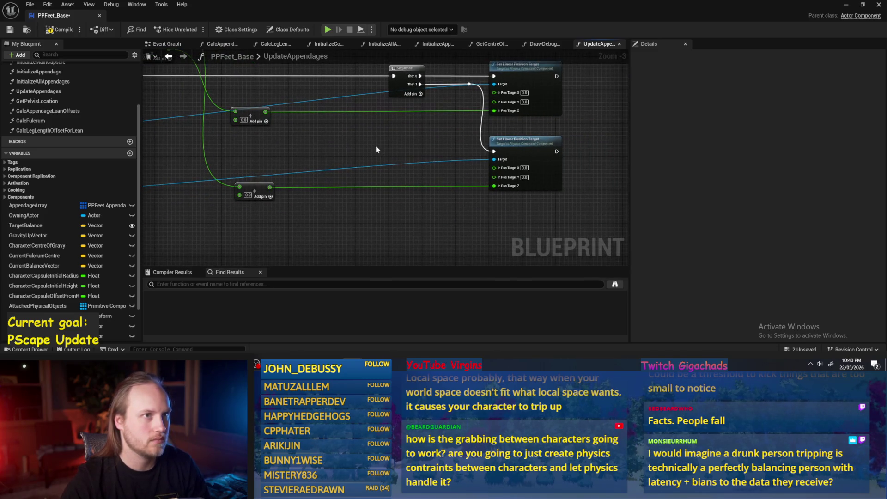
{"action": "left_click", "coordinate": [9, 30]}
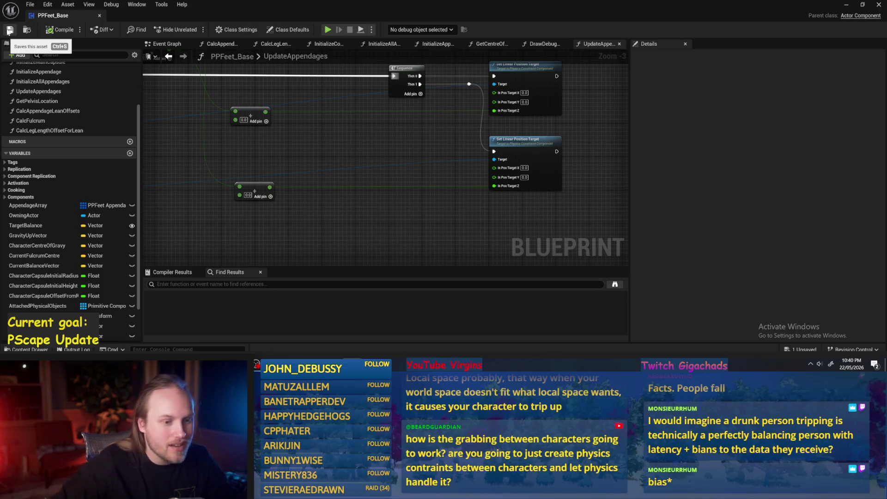
Move the Appendage Array, GET and Break struct nodes to the lower right, then save
{"action": "mouse_move", "coordinate": [266, 131]}
{"action": "left_mouse_down"}
{"action": "mouse_move", "coordinate": [350, 172]}
{"action": "mouse_move", "coordinate": [444, 161]}
{"action": "left_mouse_up"}
{"action": "scroll", "coordinate": [445, 160], "scroll_direction": "down", "scroll_amount": 2}
{"action": "mouse_move", "coordinate": [341, 135]}
{"action": "left_mouse_down"}
{"action": "mouse_move", "coordinate": [214, 174]}
{"action": "mouse_move", "coordinate": [183, 196]}
{"action": "left_mouse_up"}
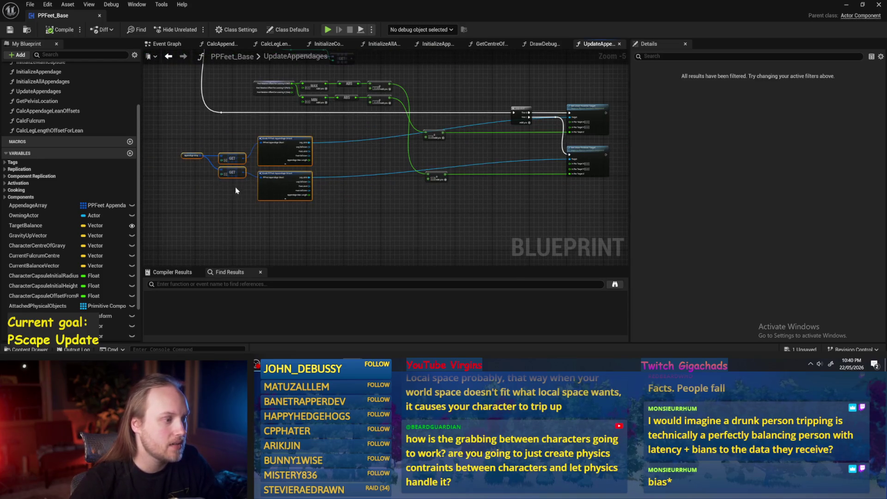
{"action": "mouse_move", "coordinate": [285, 190]}
{"action": "left_mouse_down"}
{"action": "mouse_move", "coordinate": [471, 206]}
{"action": "mouse_move", "coordinate": [524, 232]}
{"action": "left_mouse_up"}
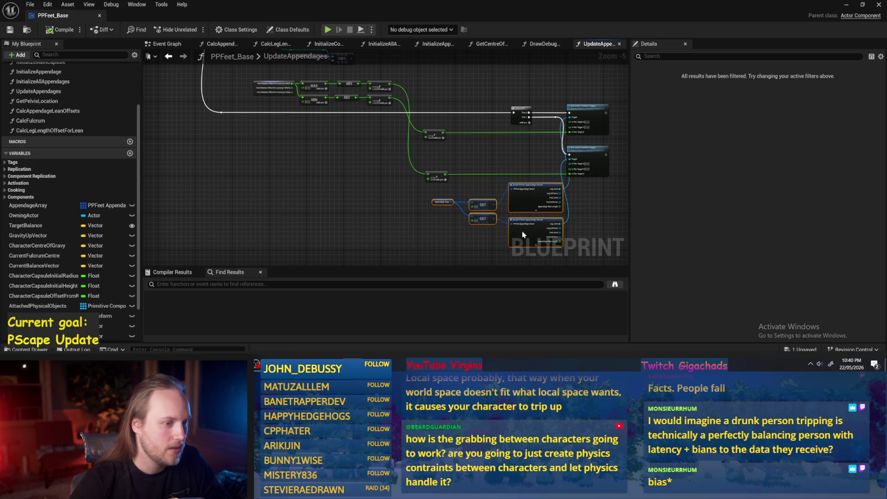
{"action": "left_click_drag", "start_coordinate": [584, 220], "coordinate": [478, 200]}
{"action": "scroll", "coordinate": [478, 200], "scroll_direction": "up", "scroll_amount": 3}
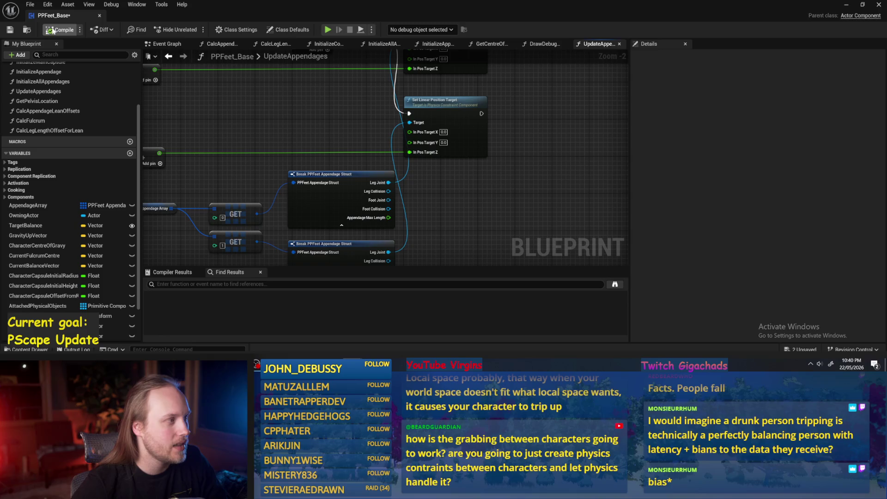
{"action": "left_click", "coordinate": [9, 30]}
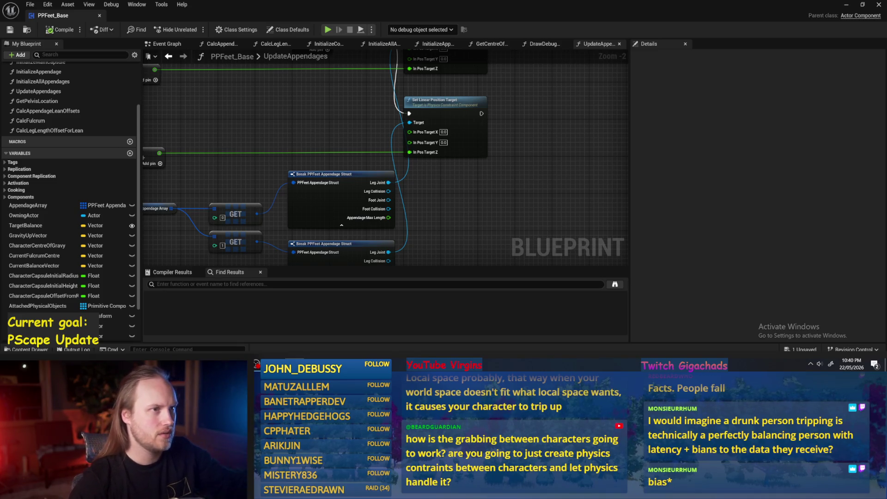
Shift the Appendage Array, GET and Break struct nodes further down the graph
{"action": "scroll", "coordinate": [527, 147], "scroll_direction": "down", "scroll_amount": 2}
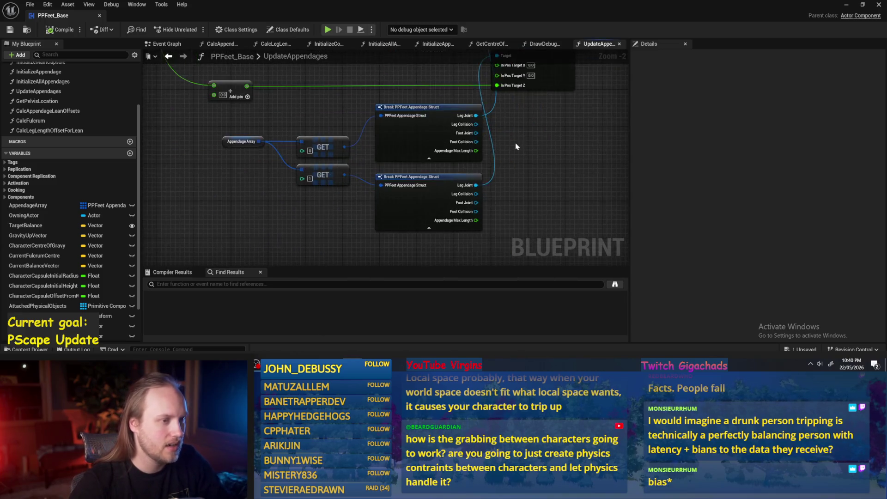
{"action": "left_click_drag", "start_coordinate": [450, 153], "coordinate": [319, 208]}
{"action": "scroll", "coordinate": [323, 153], "scroll_direction": "up", "scroll_amount": 2}
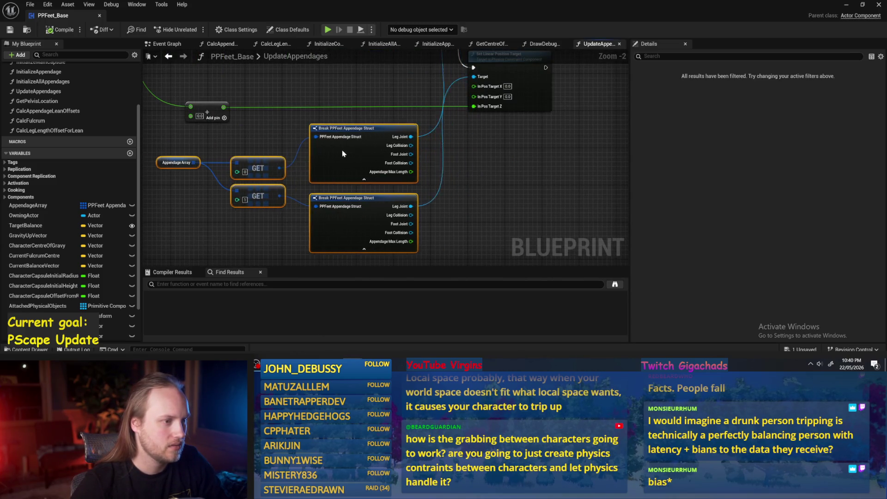
{"action": "left_click_drag", "start_coordinate": [324, 153], "coordinate": [323, 259]}
{"action": "left_click", "coordinate": [373, 173]}
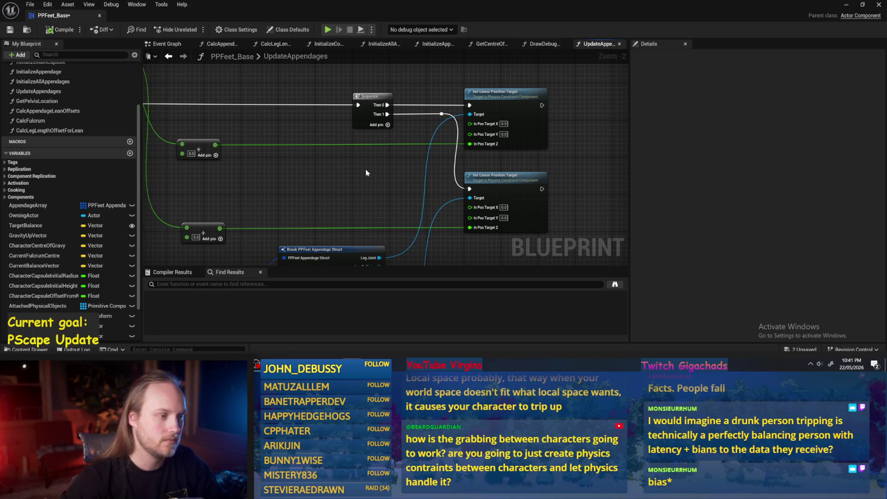
{"action": "mouse_move", "coordinate": [358, 181]}
{"action": "left_mouse_down"}
{"action": "mouse_move", "coordinate": [407, 136]}
{"action": "mouse_move", "coordinate": [403, 154]}
{"action": "mouse_move", "coordinate": [457, 199]}
{"action": "mouse_move", "coordinate": [425, 168]}
{"action": "mouse_move", "coordinate": [455, 151]}
{"action": "mouse_move", "coordinate": [375, 220]}
{"action": "mouse_move", "coordinate": [387, 221]}
{"action": "mouse_move", "coordinate": [396, 259]}
{"action": "left_mouse_up"}
{"action": "scroll", "coordinate": [407, 142], "scroll_direction": "down", "scroll_amount": 1}
{"action": "scroll", "coordinate": [416, 208], "scroll_direction": "down", "scroll_amount": 1}
{"action": "mouse_move", "coordinate": [508, 176]}
{"action": "left_mouse_down"}
{"action": "mouse_move", "coordinate": [540, 185]}
{"action": "mouse_move", "coordinate": [439, 175]}
{"action": "left_mouse_up"}
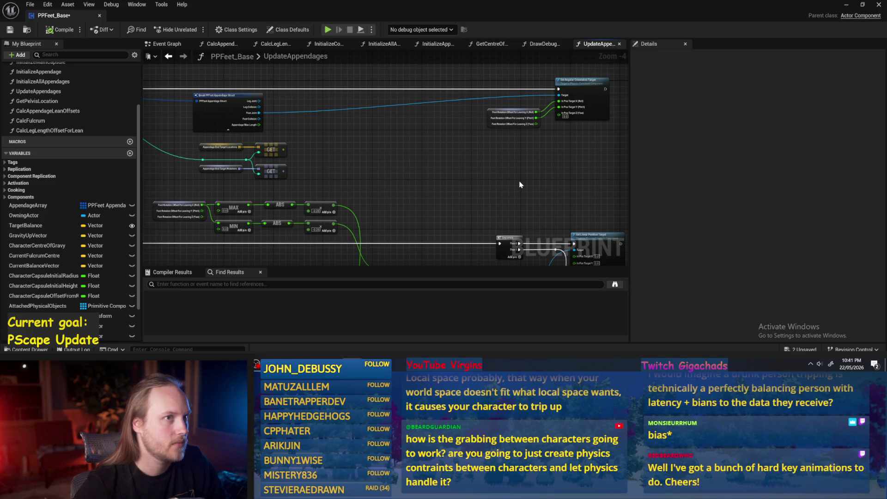
{"action": "left_click_drag", "start_coordinate": [519, 185], "coordinate": [477, 138]}
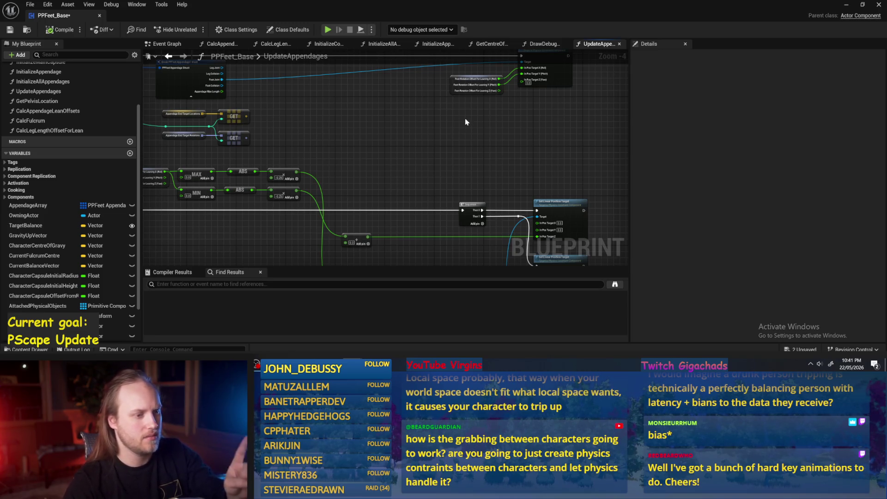
{"action": "mouse_move", "coordinate": [392, 140]}
{"action": "left_mouse_down"}
{"action": "mouse_move", "coordinate": [390, 123]}
{"action": "mouse_move", "coordinate": [356, 109]}
{"action": "mouse_move", "coordinate": [397, 154]}
{"action": "mouse_move", "coordinate": [334, 168]}
{"action": "mouse_move", "coordinate": [399, 161]}
{"action": "left_mouse_up"}
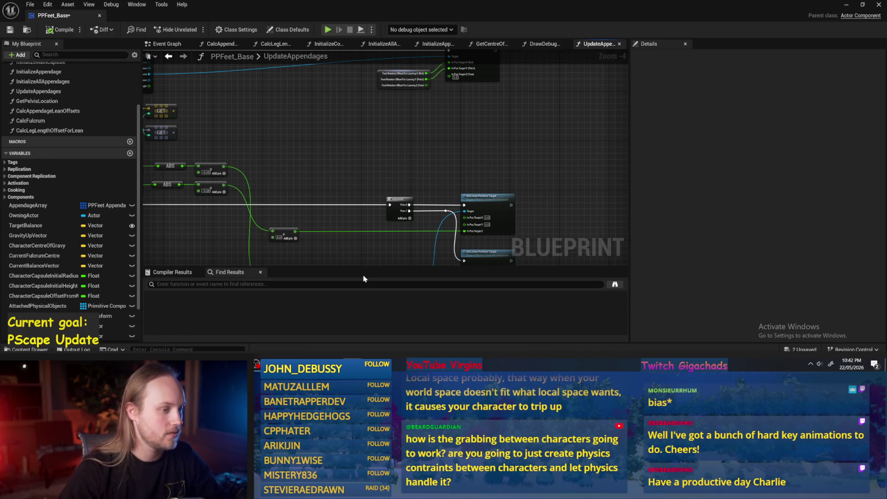
Inspect the OwningActor variable's properties and save PPFeet_Base with Ctrl+S
{"action": "left_click_drag", "start_coordinate": [349, 237], "coordinate": [406, 211]}
{"action": "left_click_drag", "start_coordinate": [346, 217], "coordinate": [381, 149]}
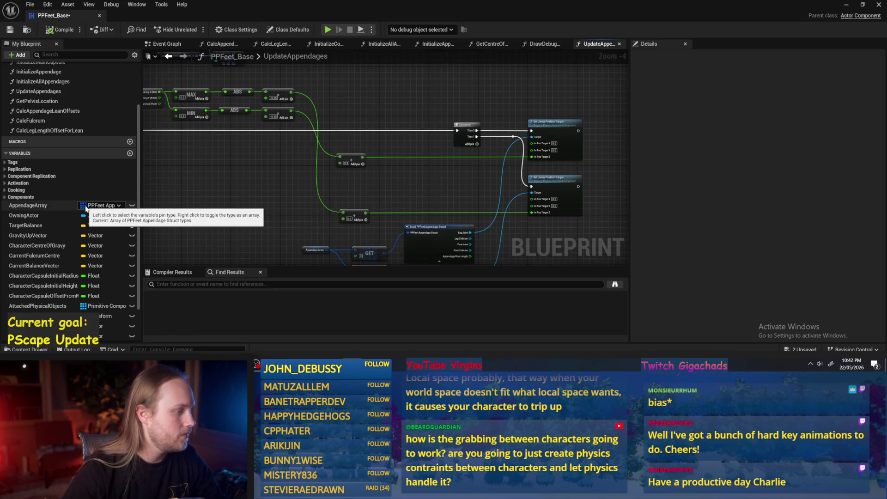
{"action": "left_click_drag", "start_coordinate": [364, 222], "coordinate": [431, 204]}
{"action": "left_click", "coordinate": [111, 215]}
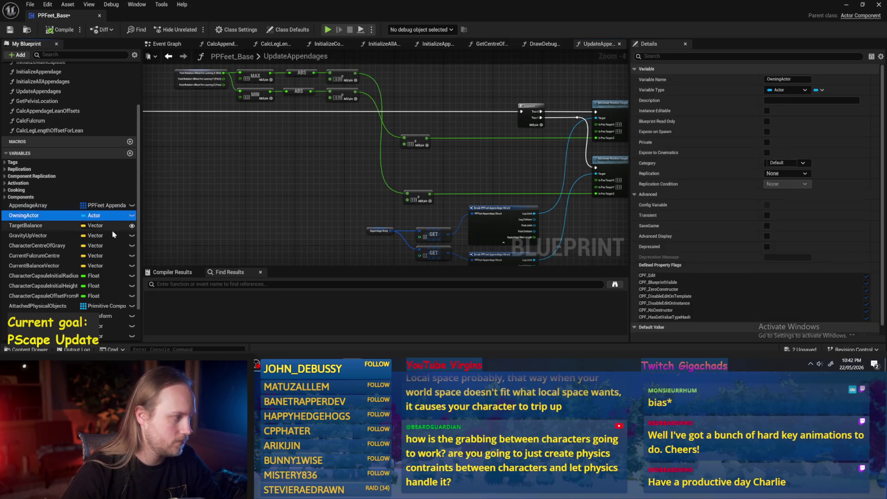
{"action": "left_click_drag", "start_coordinate": [297, 228], "coordinate": [290, 190]}
{"action": "left_click_drag", "start_coordinate": [149, 222], "coordinate": [145, 181]}
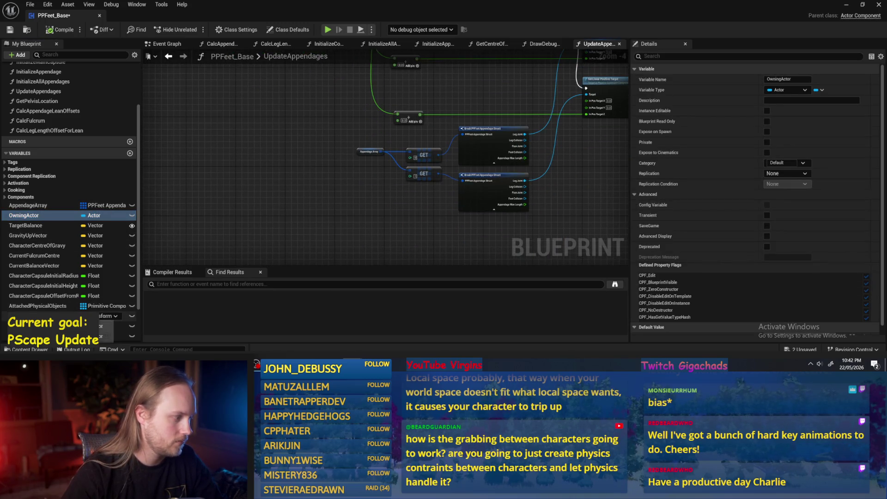
{"action": "scroll", "coordinate": [298, 215], "scroll_direction": "up", "scroll_amount": 4}
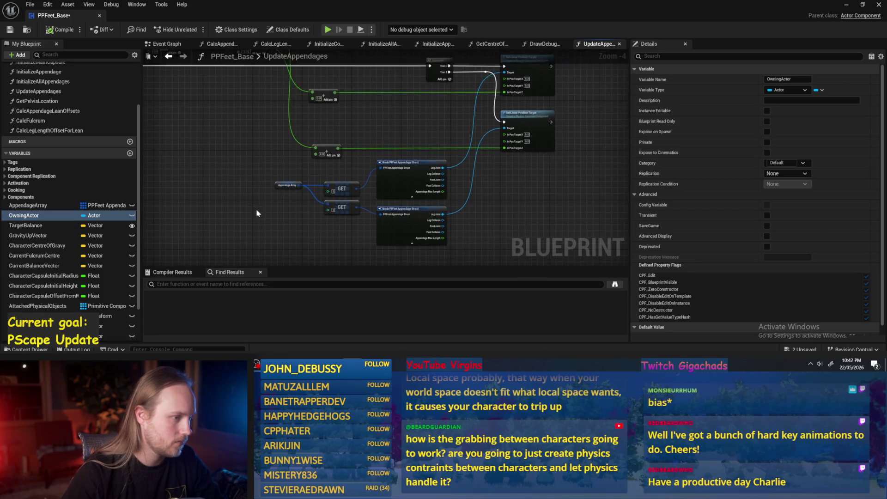
{"action": "key", "text": "ctrl+s"}
Nudge the Appendage End Target Locations and Rotations variable and GET nodes slightly
{"action": "scroll", "coordinate": [281, 154], "scroll_direction": "down", "scroll_amount": 4}
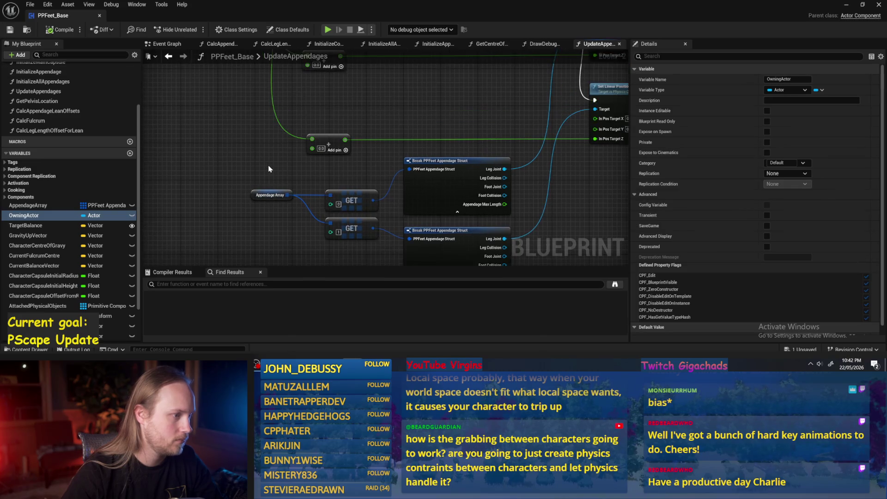
{"action": "left_click_drag", "start_coordinate": [339, 154], "coordinate": [406, 151]}
{"action": "mouse_move", "coordinate": [303, 144]}
{"action": "left_mouse_down"}
{"action": "mouse_move", "coordinate": [358, 223]}
{"action": "mouse_move", "coordinate": [358, 212]}
{"action": "mouse_move", "coordinate": [425, 225]}
{"action": "left_mouse_up"}
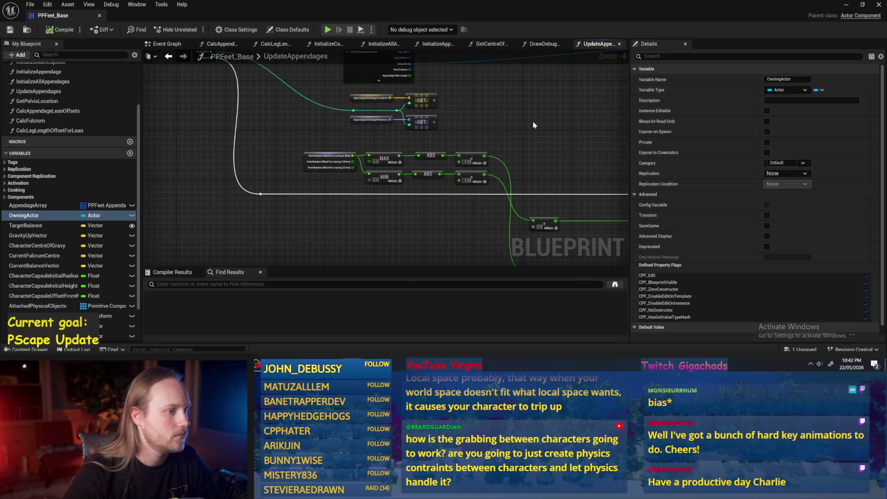
{"action": "left_click_drag", "start_coordinate": [532, 121], "coordinate": [498, 190]}
{"action": "scroll", "coordinate": [464, 167], "scroll_direction": "up", "scroll_amount": 1}
{"action": "mouse_move", "coordinate": [464, 166]}
{"action": "left_mouse_down"}
{"action": "mouse_move", "coordinate": [517, 173]}
{"action": "mouse_move", "coordinate": [506, 157]}
{"action": "mouse_move", "coordinate": [470, 150]}
{"action": "mouse_move", "coordinate": [381, 180]}
{"action": "left_mouse_up"}
{"action": "scroll", "coordinate": [516, 172], "scroll_direction": "down", "scroll_amount": 1}
{"action": "scroll", "coordinate": [466, 157], "scroll_direction": "up", "scroll_amount": 2}
{"action": "left_click_drag", "start_coordinate": [465, 156], "coordinate": [465, 154]}
{"action": "left_click", "coordinate": [532, 148]}
{"action": "scroll", "coordinate": [532, 147], "scroll_direction": "down", "scroll_amount": 3}
{"action": "left_click_drag", "start_coordinate": [434, 128], "coordinate": [456, 133]}
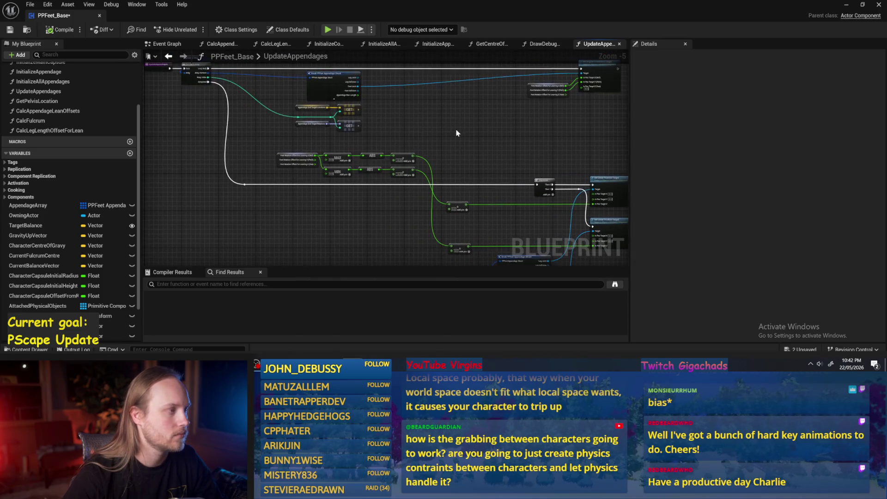
Shift the Delay and Set Component Tick Enabled nodes left of the Begin Play chain, then save PPFeet_Base
{"action": "left_click", "coordinate": [166, 43]}
{"action": "scroll", "coordinate": [447, 149], "scroll_direction": "up", "scroll_amount": 2}
{"action": "left_click_drag", "start_coordinate": [379, 176], "coordinate": [415, 260]}
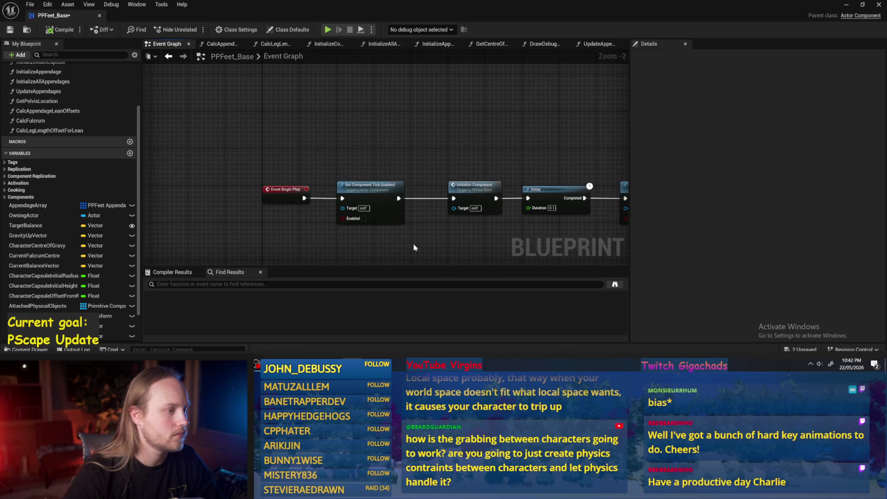
{"action": "mouse_move", "coordinate": [414, 167]}
{"action": "left_mouse_down"}
{"action": "mouse_move", "coordinate": [434, 165]}
{"action": "mouse_move", "coordinate": [327, 179]}
{"action": "left_mouse_up"}
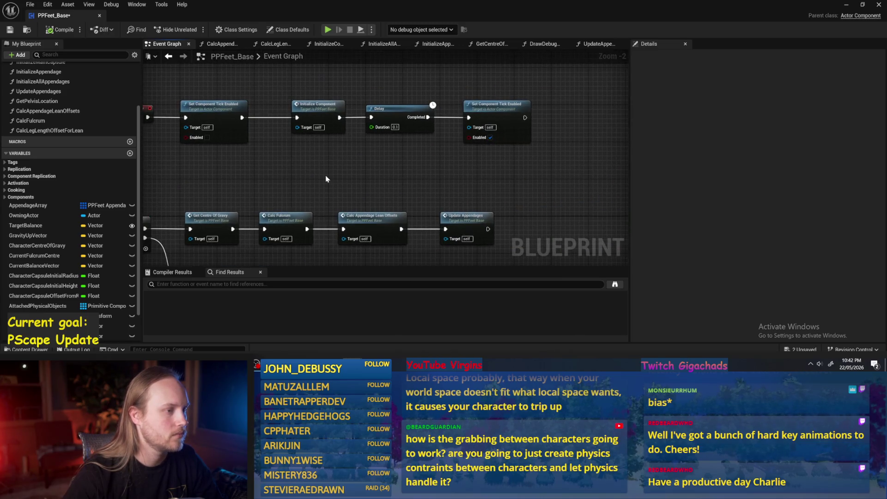
{"action": "mouse_move", "coordinate": [580, 159]}
{"action": "left_mouse_down"}
{"action": "mouse_move", "coordinate": [469, 115]}
{"action": "mouse_move", "coordinate": [290, 161]}
{"action": "left_mouse_up"}
{"action": "left_click_drag", "start_coordinate": [342, 139], "coordinate": [290, 136]}
{"action": "left_click", "coordinate": [495, 149]}
{"action": "left_click", "coordinate": [10, 30]}
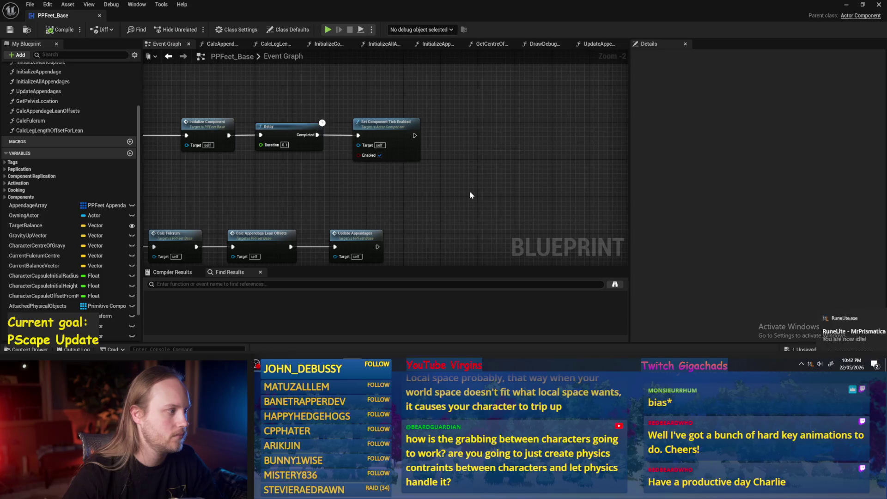
{"action": "left_click_drag", "start_coordinate": [469, 191], "coordinate": [430, 187]}
{"action": "scroll", "coordinate": [28, 146], "scroll_direction": "up", "scroll_amount": 2}
{"action": "scroll", "coordinate": [28, 146], "scroll_direction": "up", "scroll_amount": 3}
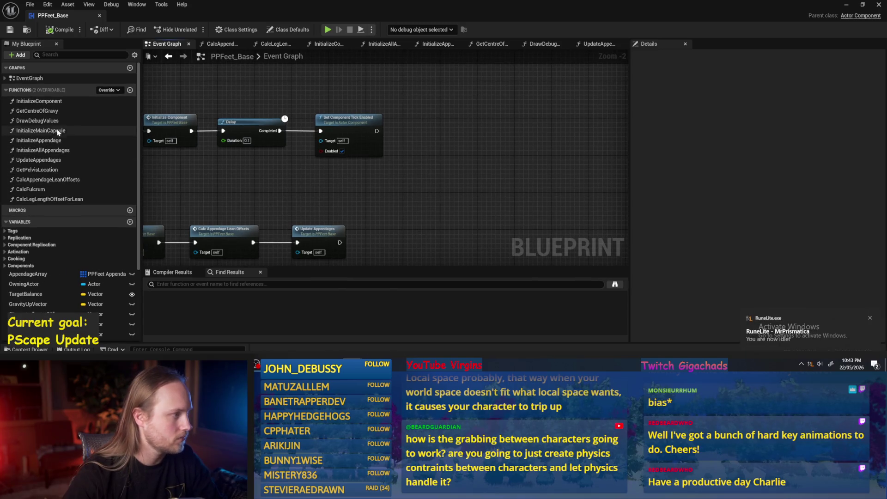
Add a new function named SetAppendageTargetLocationAndRotation
{"action": "left_click", "coordinate": [130, 90]}
{"action": "type", "text": "SetTar"}
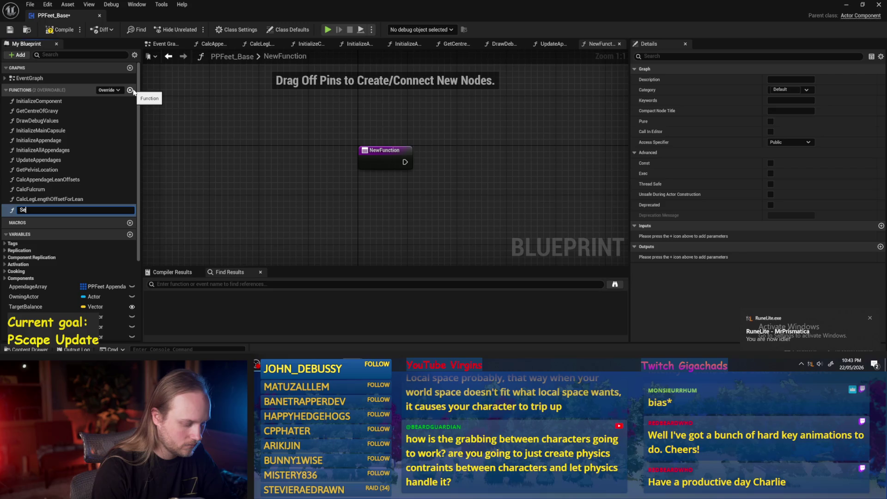
{"action": "type", "text": "getLocationAndRotation"}
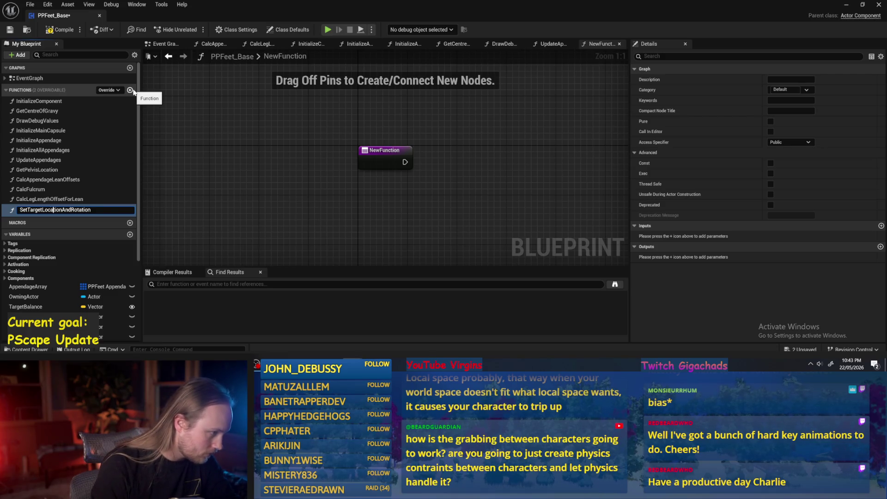
{"action": "type", "text": "Appendage"}
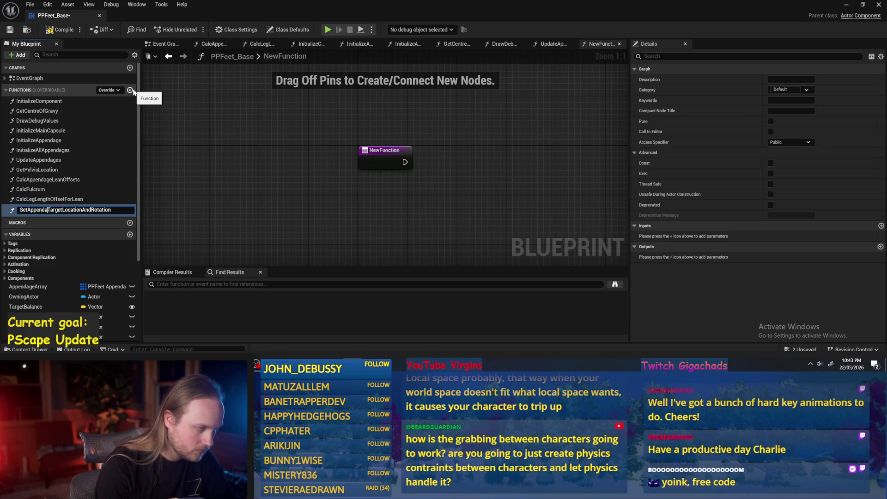
{"action": "key", "text": "Return"}
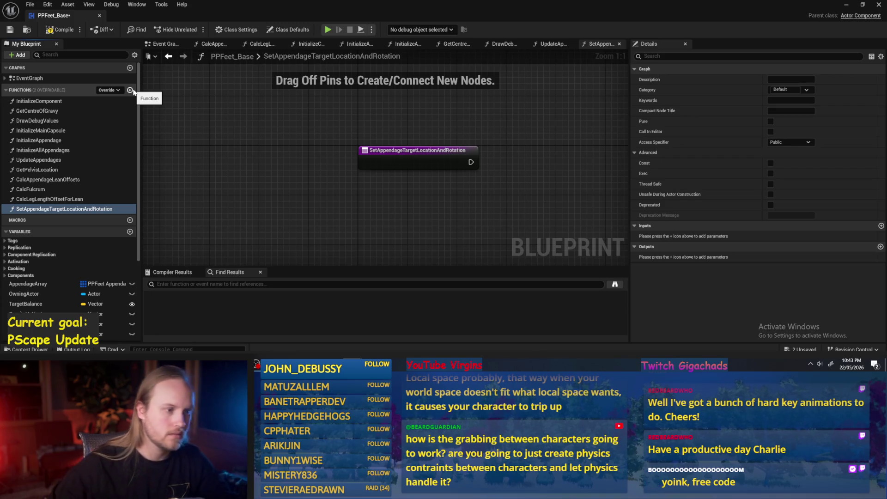
Inspect the new function's entry node, save the blueprint, and add another new function
{"action": "mouse_move", "coordinate": [561, 208]}
{"action": "left_mouse_down"}
{"action": "mouse_move", "coordinate": [442, 170]}
{"action": "mouse_move", "coordinate": [464, 164]}
{"action": "left_mouse_up"}
{"action": "left_click", "coordinate": [392, 141]}
{"action": "left_click", "coordinate": [392, 163]}
{"action": "left_click", "coordinate": [357, 136]}
{"action": "left_click", "coordinate": [459, 149]}
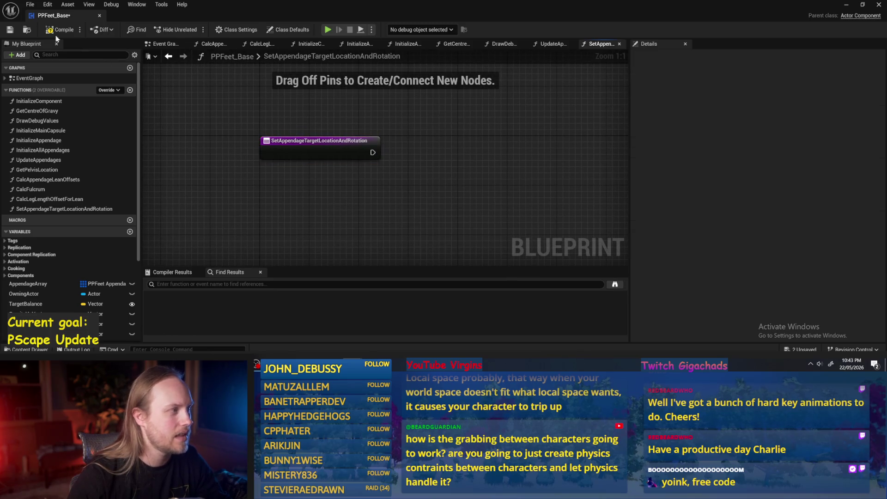
{"action": "key", "text": "ctrl+s"}
{"action": "left_click", "coordinate": [371, 141]}
{"action": "left_click", "coordinate": [413, 195]}
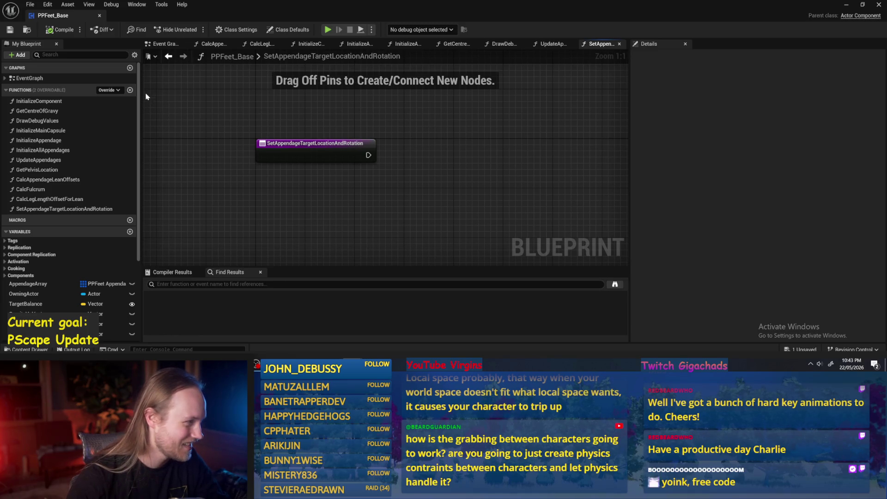
{"action": "left_click", "coordinate": [130, 90]}
Name the second new function SetAppendagePlantTarget, save, and view its entry-only graph
{"action": "type", "text": "S"}
{"action": "type", "text": "age"}
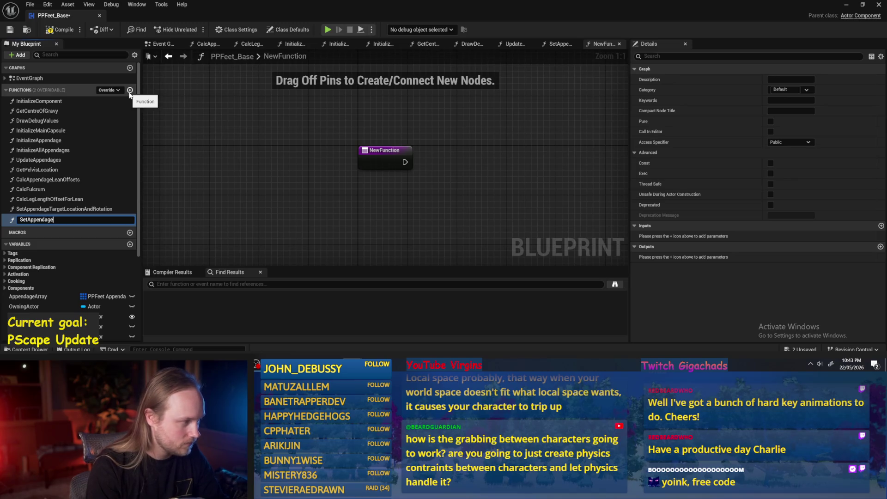
{"action": "type", "text": "deTarget"}
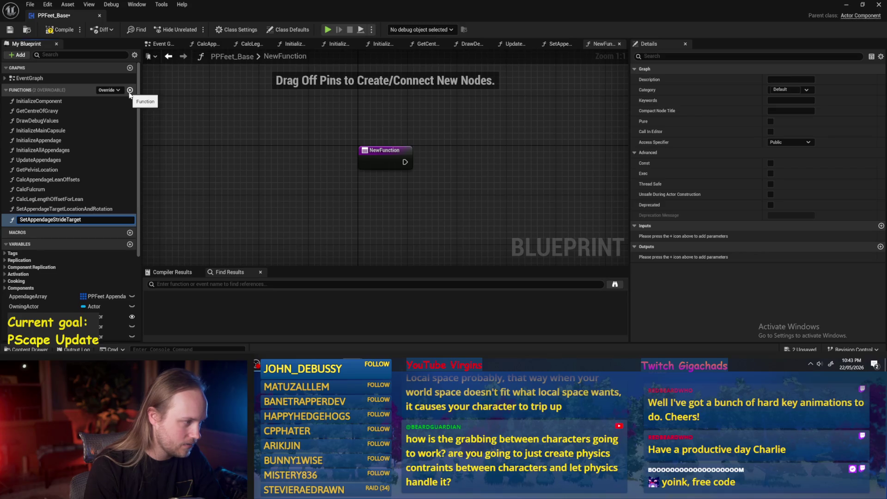
{"action": "key", "text": "BackSpace"}
{"action": "key", "text": "BackSpace"}
{"action": "key", "text": "BackSpace"}
{"action": "type", "text": "Plan"}
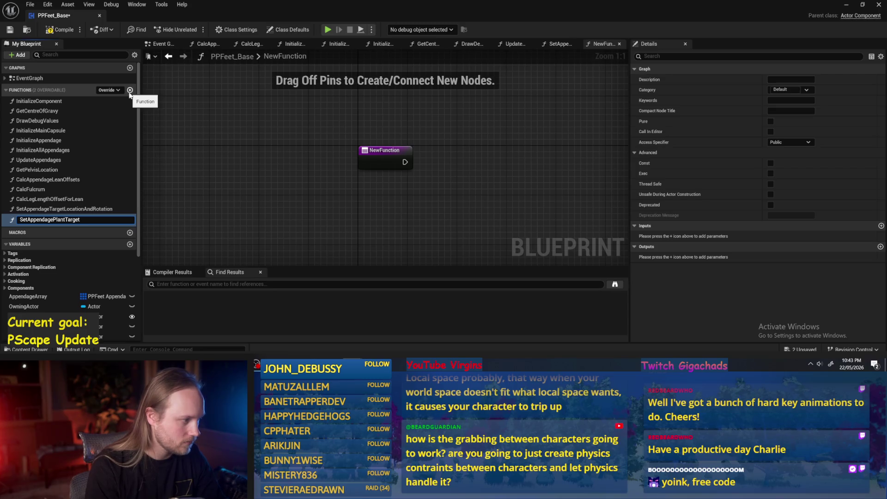
{"action": "key", "text": "Return"}
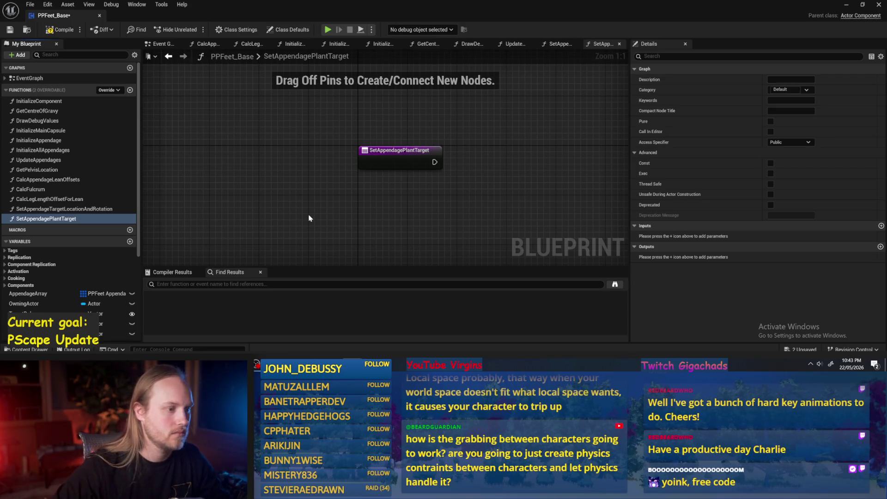
{"action": "left_click", "coordinate": [10, 29]}
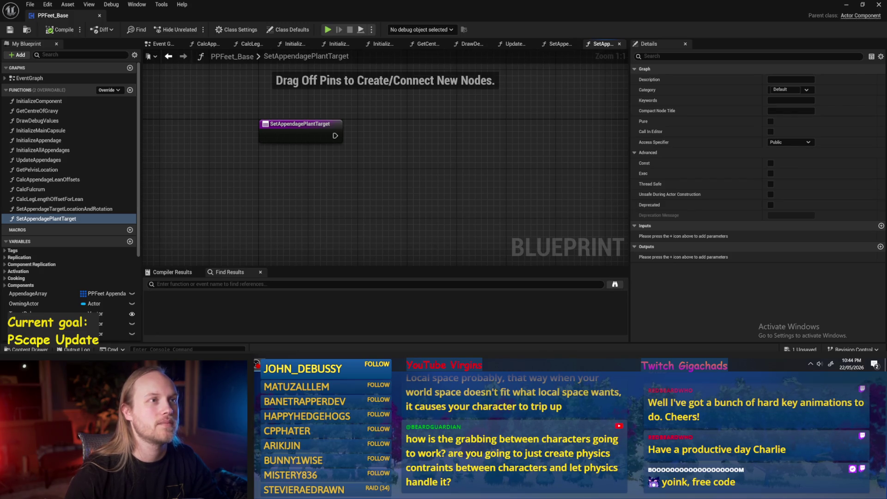
{"action": "left_click_drag", "start_coordinate": [382, 188], "coordinate": [413, 198]}
{"action": "left_click", "coordinate": [10, 30]}
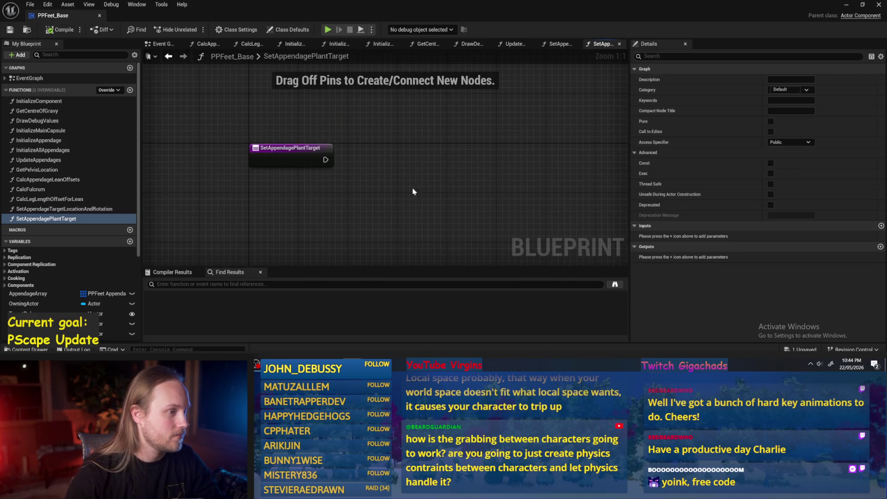
{"action": "left_click", "coordinate": [263, 161]}
{"action": "left_click", "coordinate": [263, 181]}
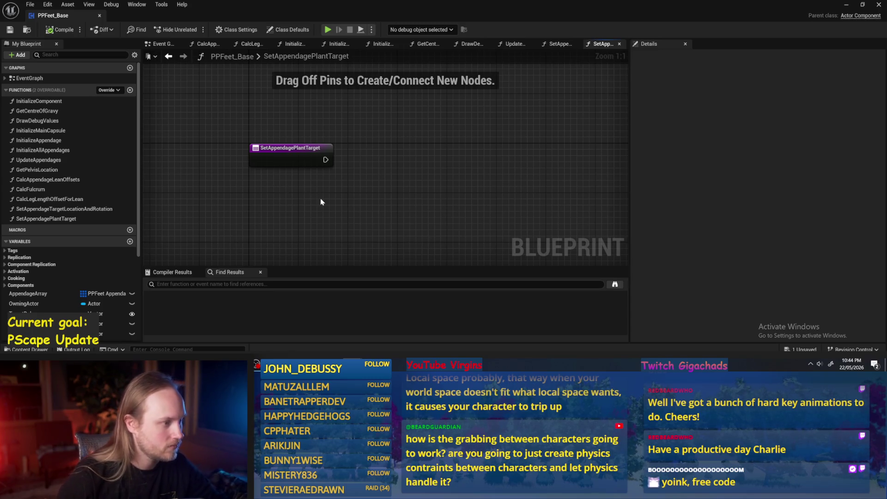
Compile and save, then add an Integer input named AppendageInt to the function entry
{"action": "right_click", "coordinate": [297, 150]}
{"action": "scroll", "coordinate": [76, 287], "scroll_direction": "down", "scroll_amount": 1}
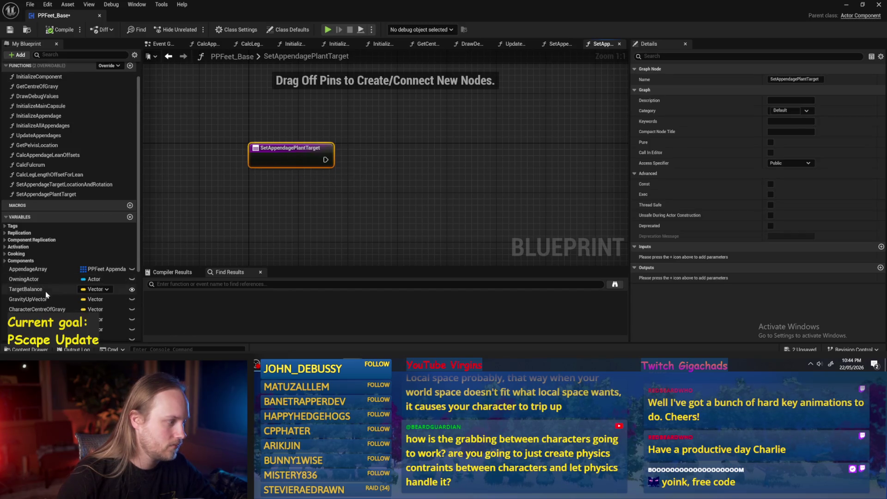
{"action": "left_click", "coordinate": [327, 188]}
{"action": "left_click", "coordinate": [75, 31]}
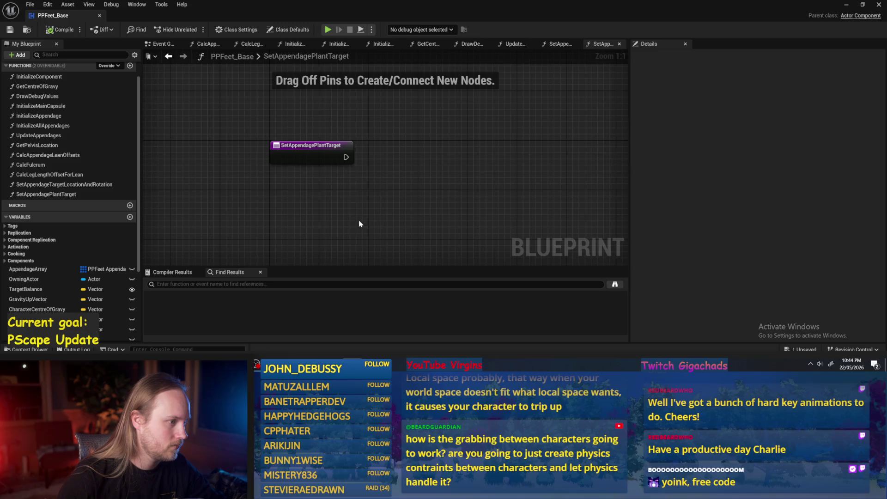
{"action": "left_click", "coordinate": [289, 152]}
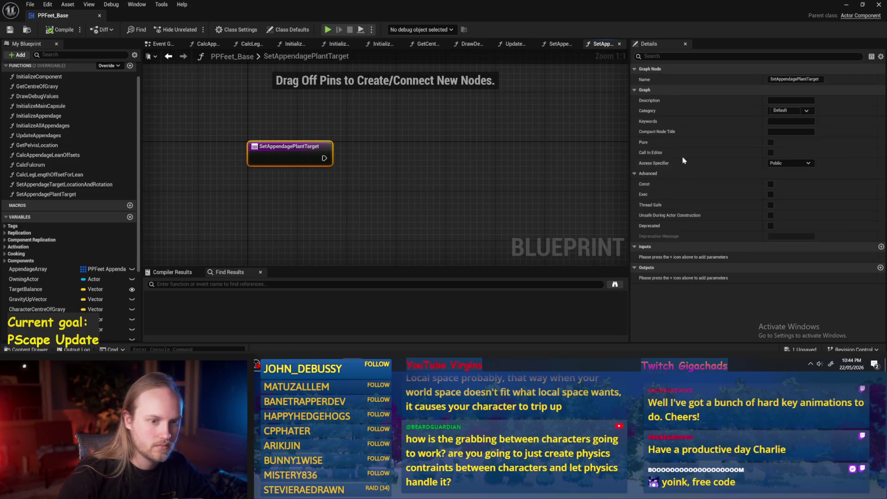
{"action": "left_click", "coordinate": [880, 247]}
{"action": "type", "text": "AppendageInt"}
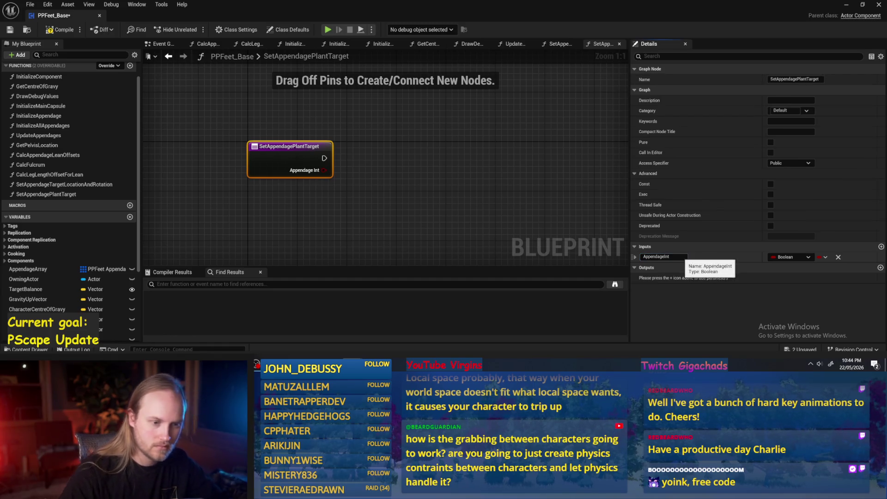
{"action": "key", "text": "Return"}
{"action": "left_click", "coordinate": [791, 257]}
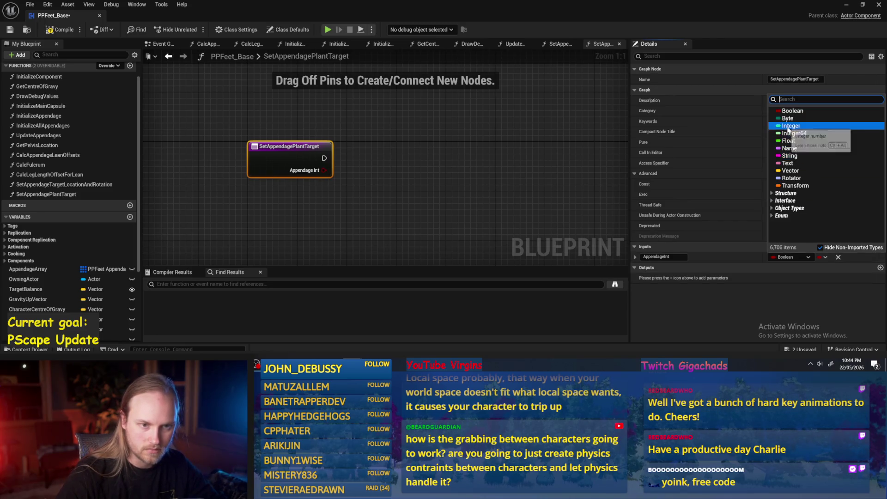
{"action": "left_click", "coordinate": [791, 126]}
Add a PlantTarget output set to an array of Vectors
{"action": "left_click", "coordinate": [880, 267]}
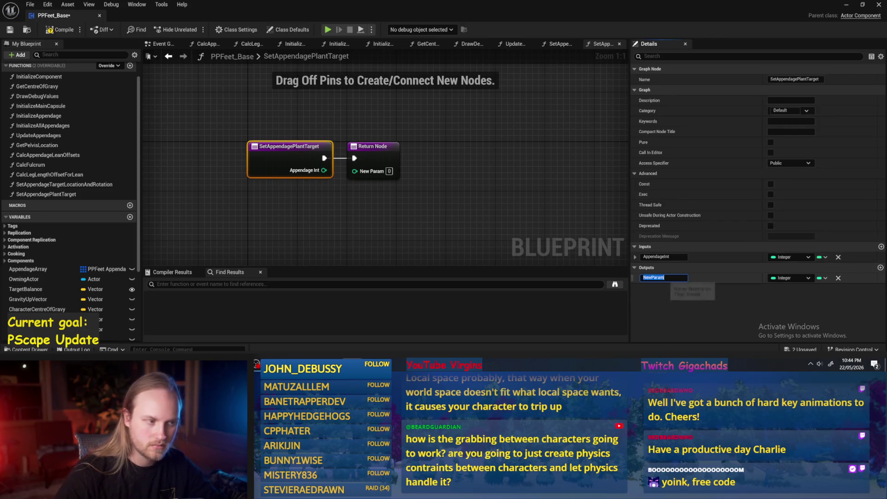
{"action": "type", "text": "Plant"}
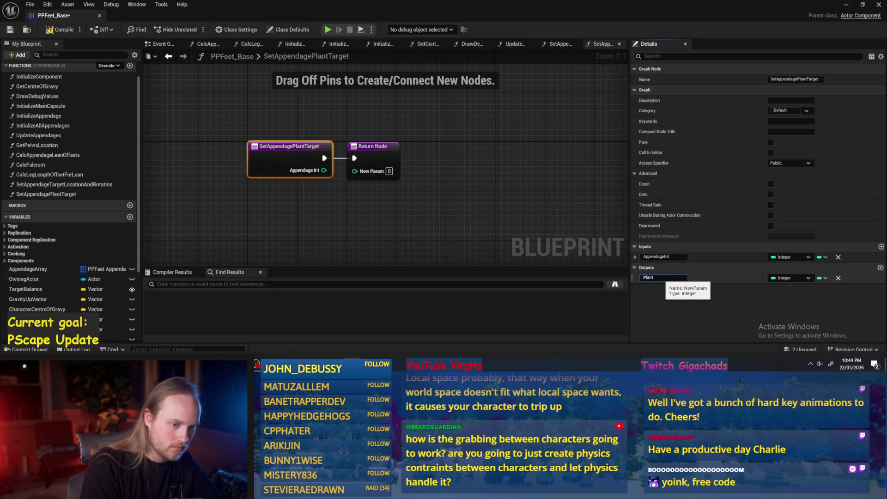
{"action": "type", "text": "Target"}
{"action": "key", "text": "Return"}
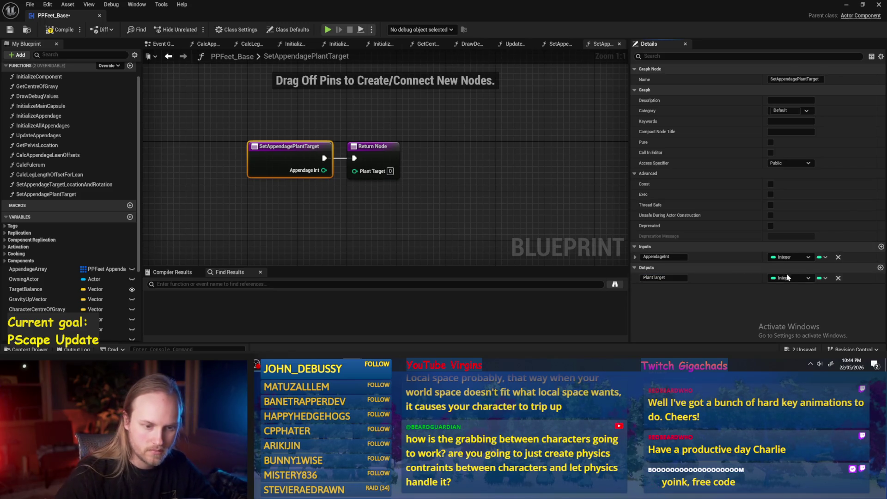
{"action": "left_click", "coordinate": [791, 278]}
{"action": "left_click", "coordinate": [790, 192]}
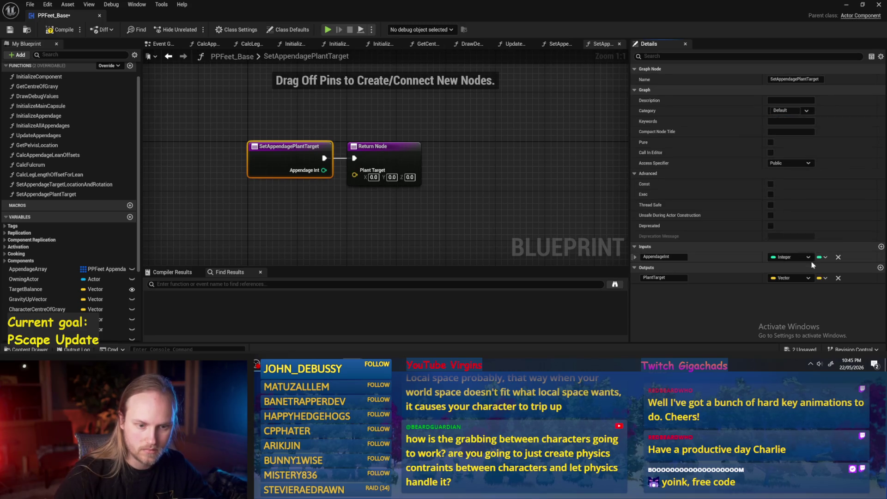
{"action": "left_click", "coordinate": [822, 278]}
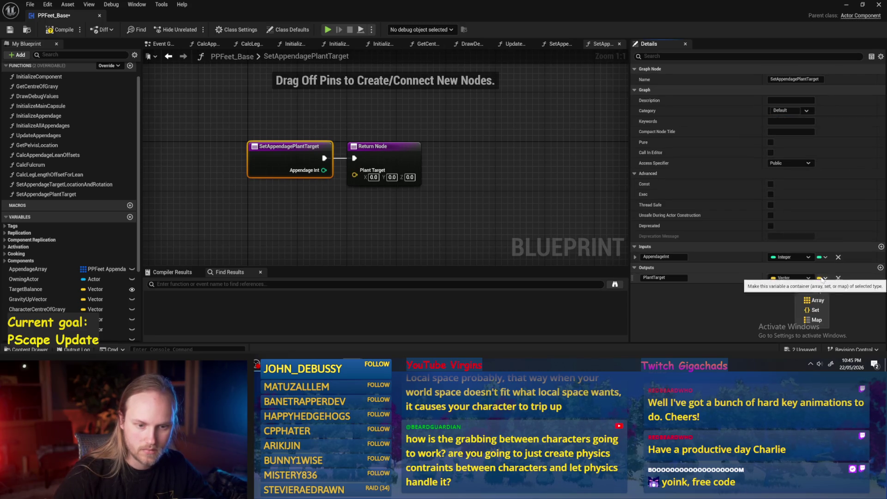
{"action": "left_click", "coordinate": [796, 297]}
Add a Rotator array output named PlantRotation and rename the first output PlantLocation
{"action": "left_click", "coordinate": [880, 268]}
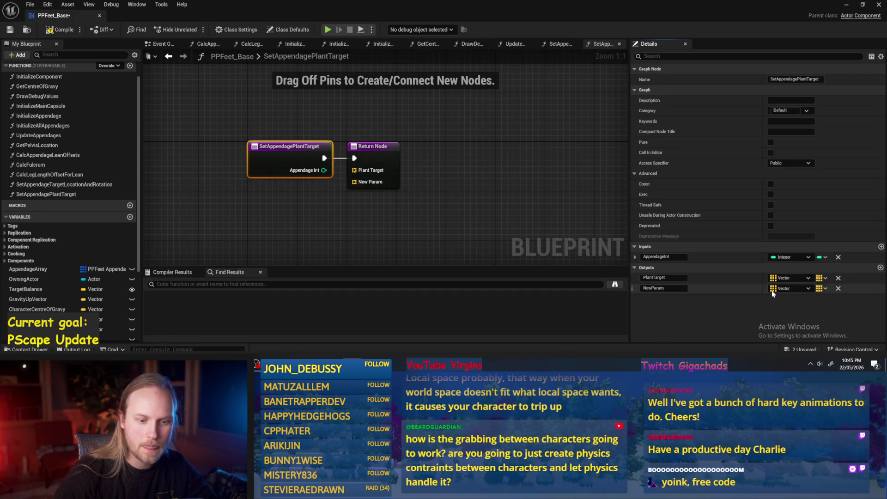
{"action": "left_click", "coordinate": [784, 288]}
{"action": "type", "text": "rotat"}
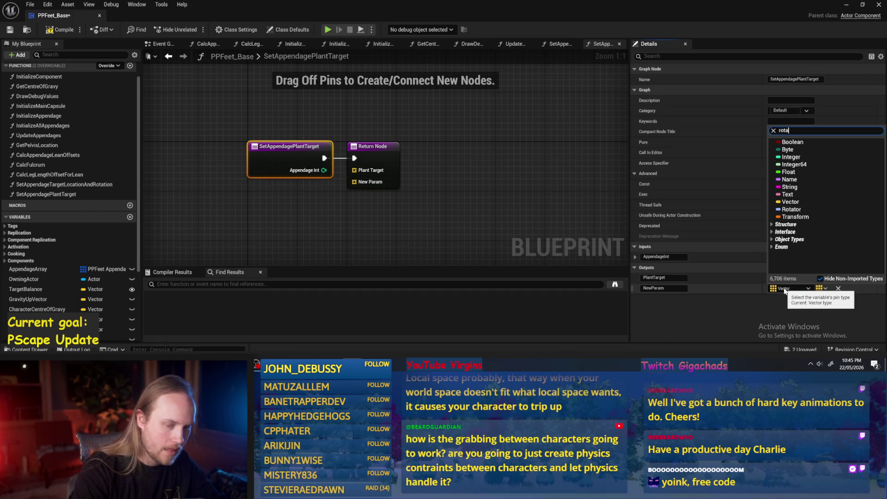
{"action": "left_click", "coordinate": [790, 142]}
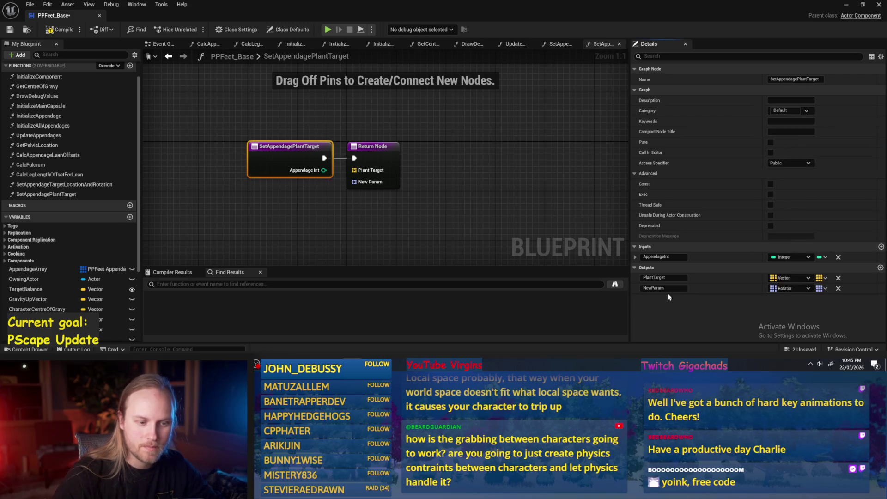
{"action": "left_click", "coordinate": [662, 287]}
{"action": "type", "text": "PlantTar"}
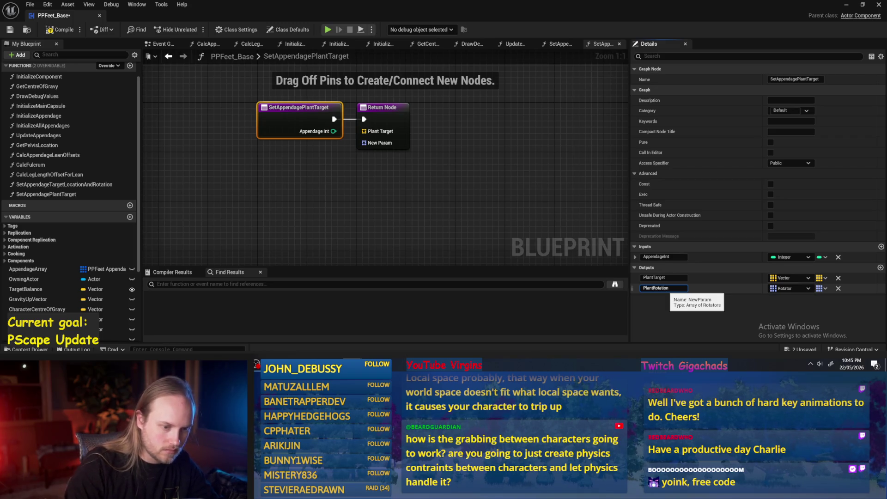
{"action": "type", "text": "get"}
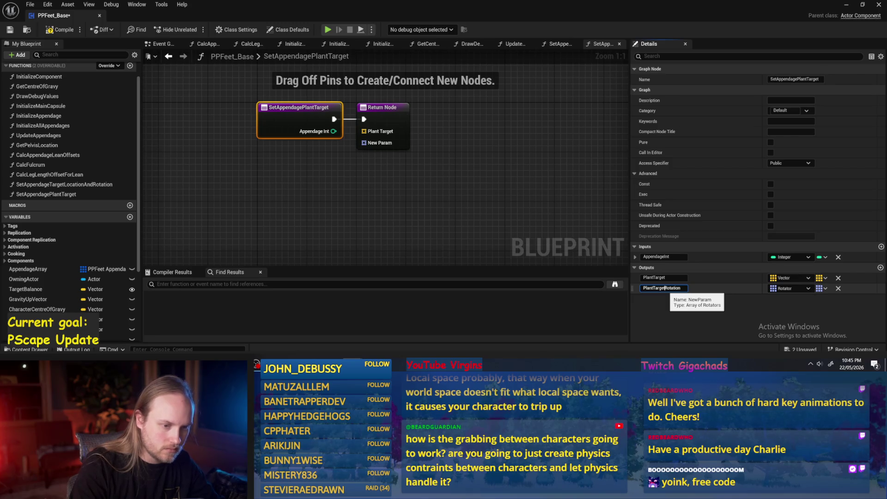
{"action": "key", "text": "BackSpace"}
{"action": "key", "text": "BackSpace"}
{"action": "key", "text": "BackSpace"}
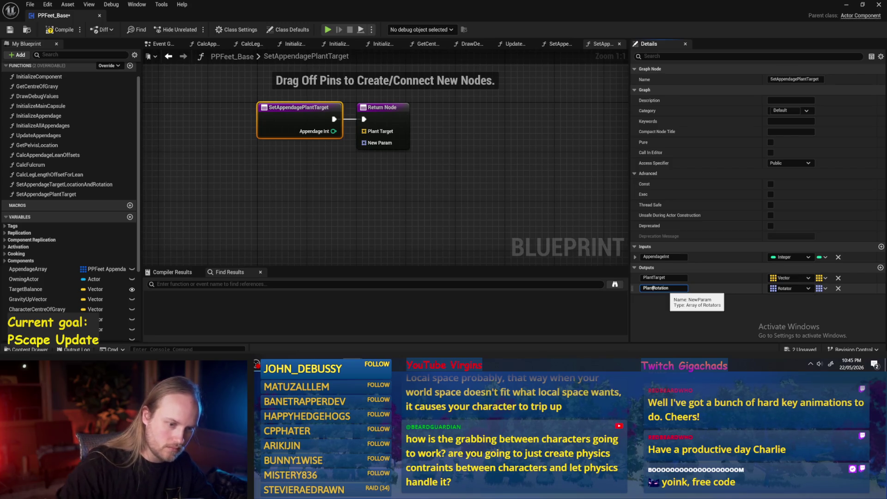
{"action": "key", "text": "Return"}
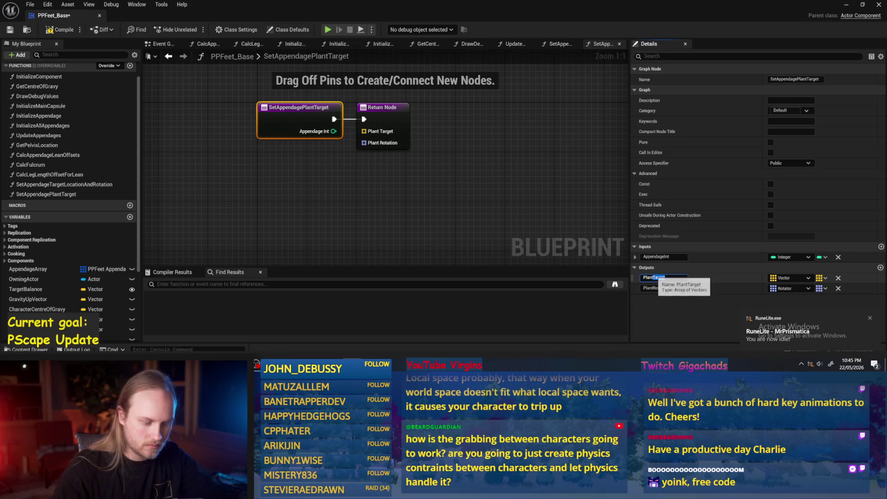
{"action": "type", "text": "Location"}
{"action": "key", "text": "Return"}
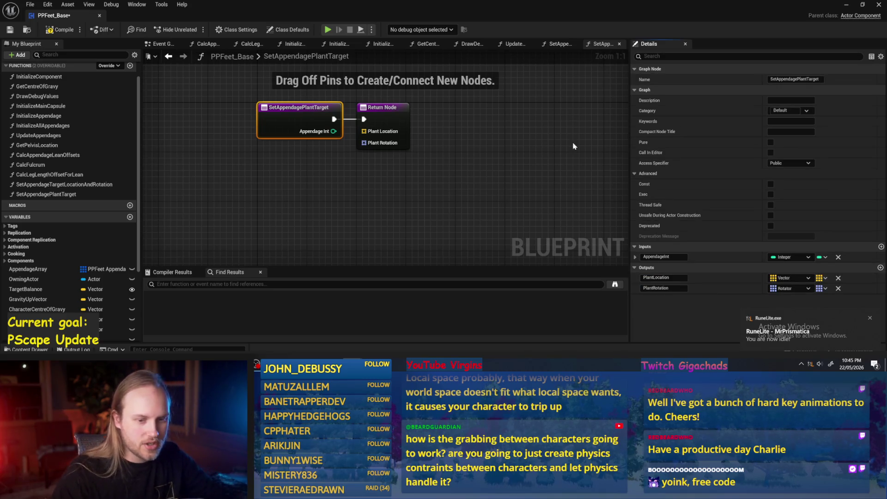
{"action": "left_click", "coordinate": [484, 184]}
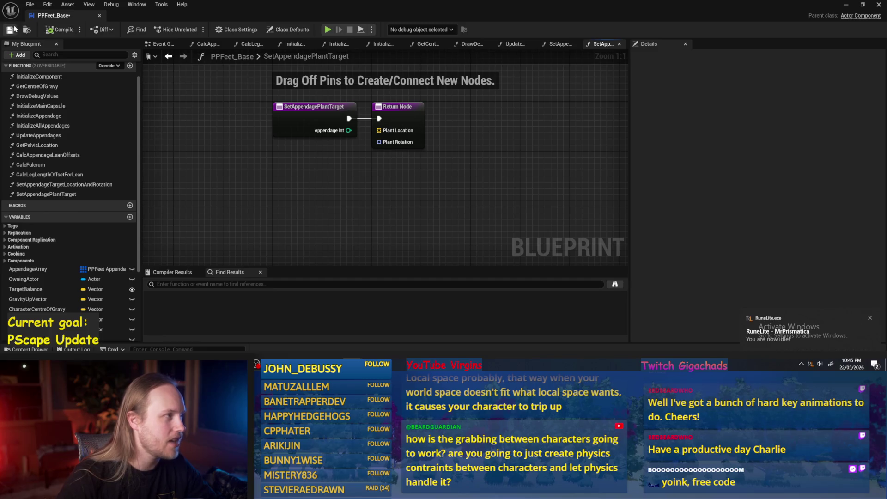
Try removing the Return Node's Plant Location and Plant Rotation outputs, then undo it
{"action": "right_click", "coordinate": [483, 163]}
{"action": "type", "text": "transform"}
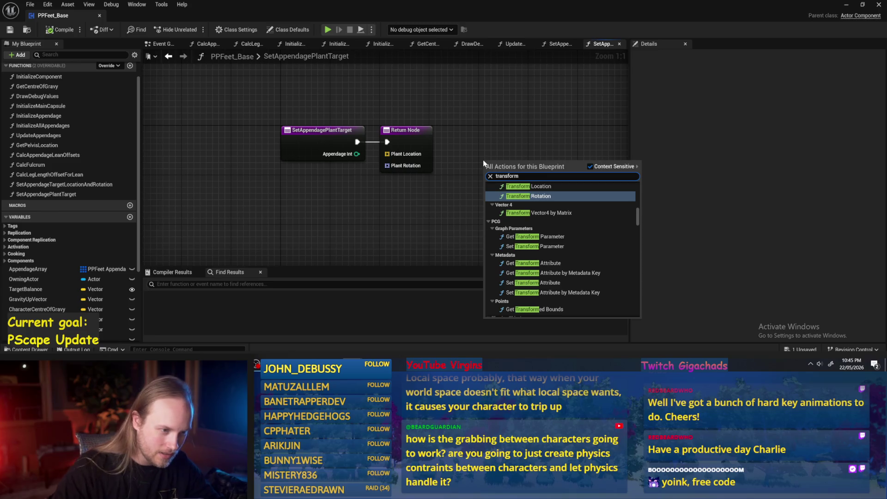
{"action": "left_click_drag", "start_coordinate": [427, 243], "coordinate": [439, 224]}
{"action": "left_click", "coordinate": [406, 149]}
{"action": "left_click", "coordinate": [838, 257]}
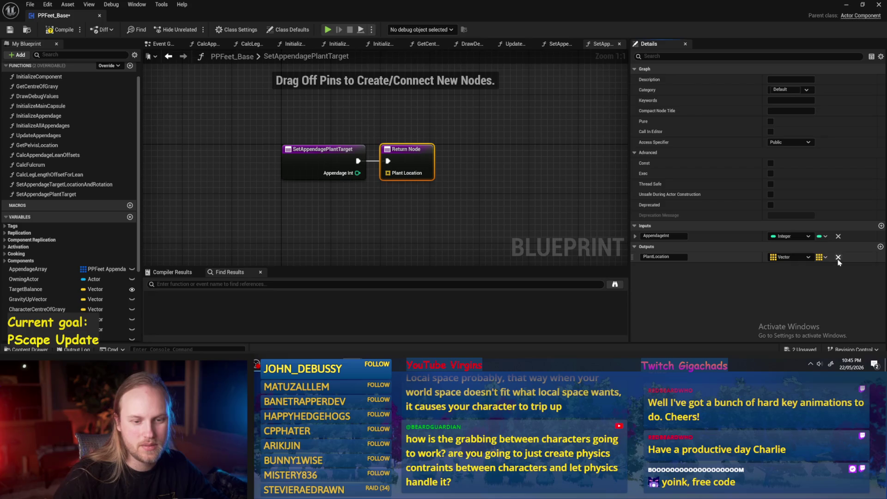
{"action": "left_click", "coordinate": [838, 257]}
{"action": "left_click_drag", "start_coordinate": [413, 176], "coordinate": [562, 176]}
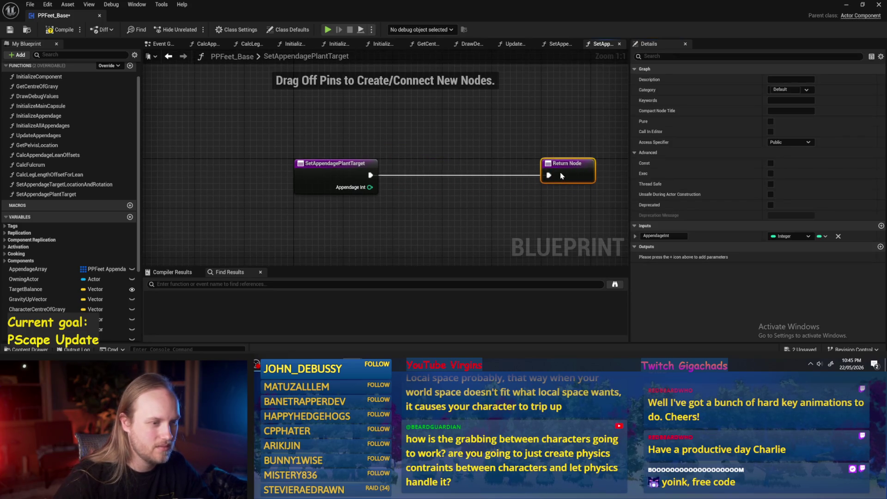
{"action": "key", "text": "ctrl+z"}
{"action": "key", "text": "ctrl+z"}
{"action": "key", "text": "ctrl+z"}
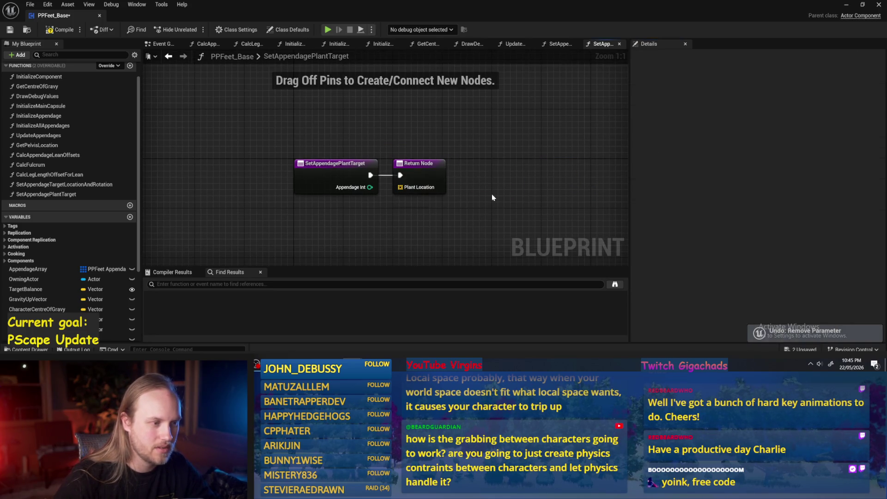
Turn the Return Node outputs into entry inputs, delete the outputs, and compile and save
{"action": "left_click_drag", "start_coordinate": [400, 187], "coordinate": [371, 213]}
{"action": "left_click", "coordinate": [416, 170]}
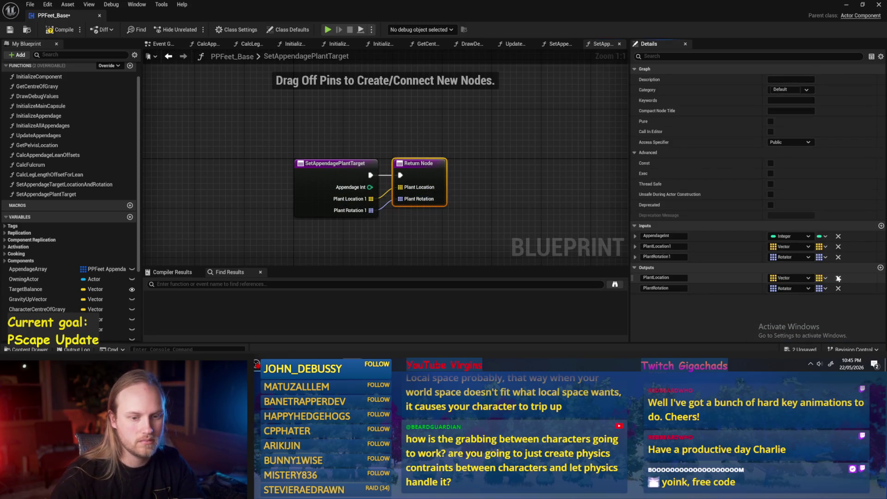
{"action": "left_click", "coordinate": [838, 278]}
{"action": "left_click", "coordinate": [838, 278]}
{"action": "left_click", "coordinate": [10, 30]}
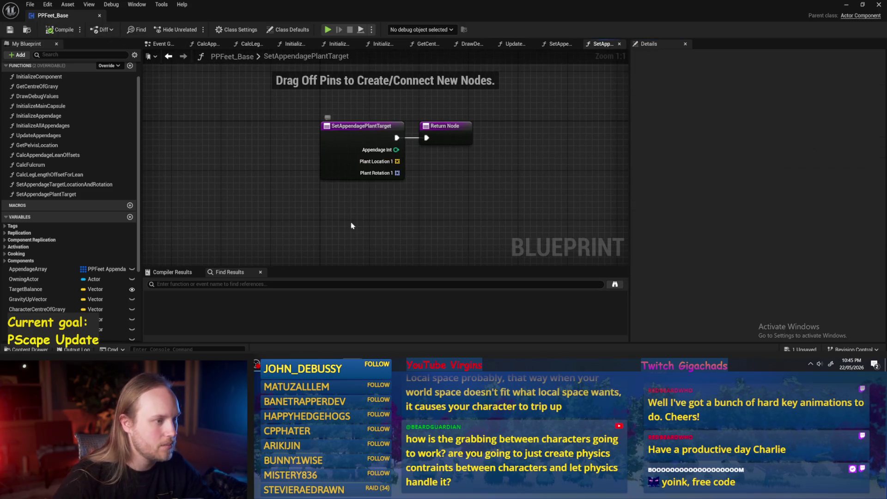
Switch PlantLocation1 to a single Vector and PlantRotation1 to a single Rotator
{"action": "left_click", "coordinate": [355, 175]}
{"action": "left_click", "coordinate": [825, 267]}
{"action": "left_click", "coordinate": [817, 279]}
{"action": "left_click", "coordinate": [824, 278]}
{"action": "left_click", "coordinate": [823, 291]}
Rename the inputs to PlantLocation and PlantRotation, then compile and save the Blueprint
{"action": "left_click", "coordinate": [679, 267]}
{"action": "key", "text": "BackSpace"}
{"action": "key", "text": "Return"}
{"action": "left_click", "coordinate": [676, 277]}
{"action": "key", "text": "BackSpace"}
{"action": "key", "text": "Return"}
{"action": "left_click", "coordinate": [472, 210]}
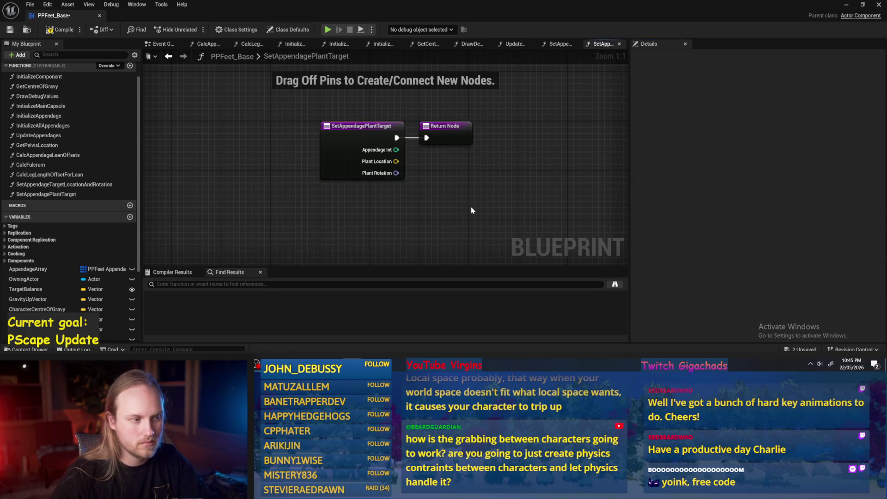
{"action": "left_click", "coordinate": [64, 32]}
{"action": "left_click", "coordinate": [10, 29]}
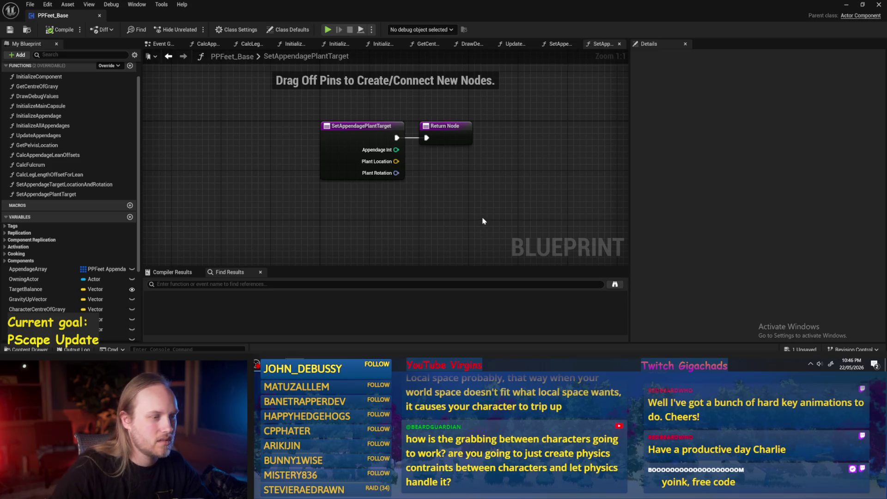
Drag the Return Node further right of the entry node, then compile and save PPFeet_Base
{"action": "scroll", "coordinate": [465, 182], "scroll_direction": "down", "scroll_amount": 2}
{"action": "mouse_move", "coordinate": [427, 154]}
{"action": "left_mouse_down"}
{"action": "mouse_move", "coordinate": [601, 152]}
{"action": "mouse_move", "coordinate": [529, 153]}
{"action": "left_mouse_up"}
{"action": "scroll", "coordinate": [464, 179], "scroll_direction": "up", "scroll_amount": 2}
{"action": "left_click", "coordinate": [465, 179]}
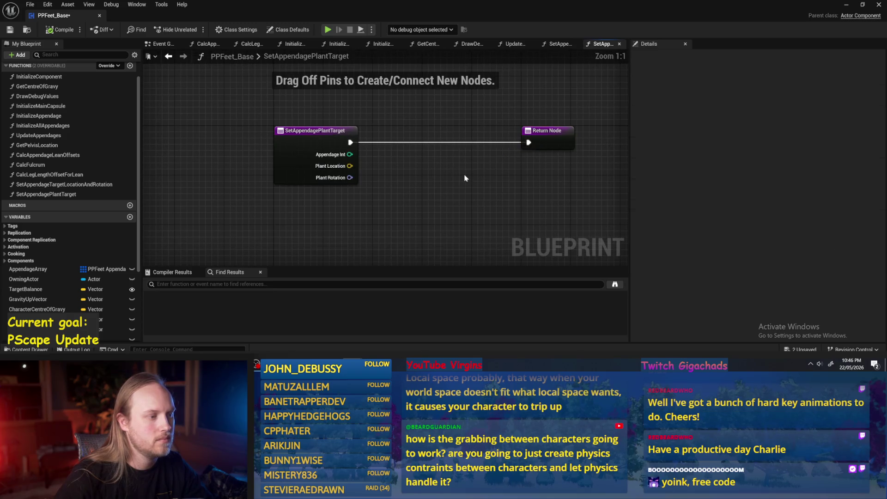
{"action": "left_click", "coordinate": [10, 30]}
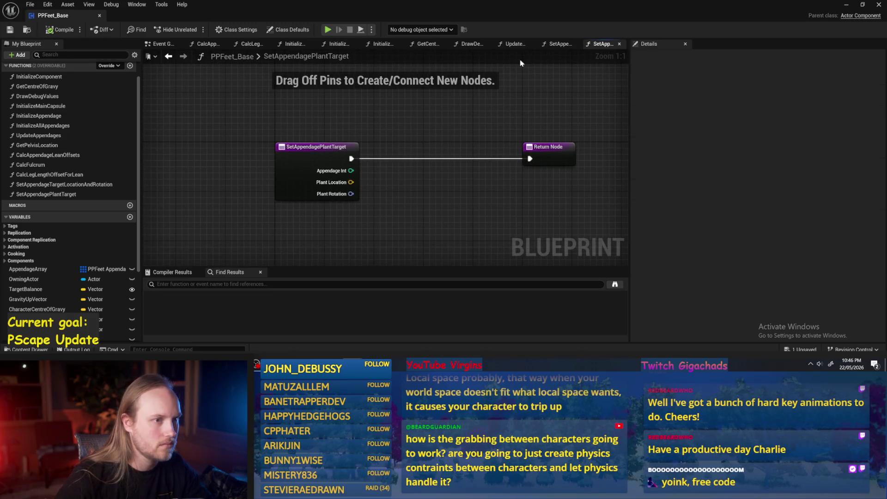
{"action": "scroll", "coordinate": [69, 126], "scroll_direction": "up", "scroll_amount": 2}
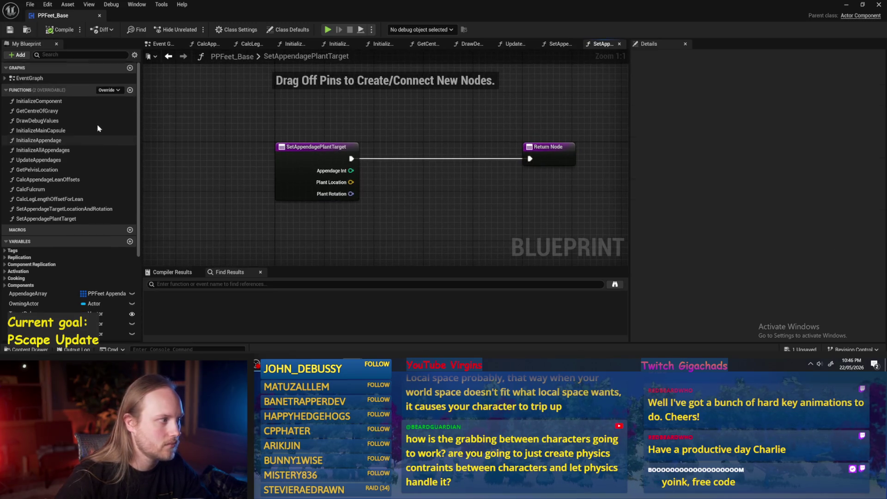
Insert a Set Appendage Plant Target call between Delay and Set Component Tick Enabled
{"action": "left_click", "coordinate": [159, 44]}
{"action": "left_click_drag", "start_coordinate": [359, 165], "coordinate": [539, 165]}
{"action": "left_click", "coordinate": [354, 189]}
{"action": "mouse_move", "coordinate": [23, 219]}
{"action": "left_mouse_down"}
{"action": "mouse_move", "coordinate": [341, 160]}
{"action": "mouse_move", "coordinate": [431, 154]}
{"action": "mouse_move", "coordinate": [307, 142]}
{"action": "left_mouse_up"}
{"action": "left_click_drag", "start_coordinate": [457, 125], "coordinate": [586, 121]}
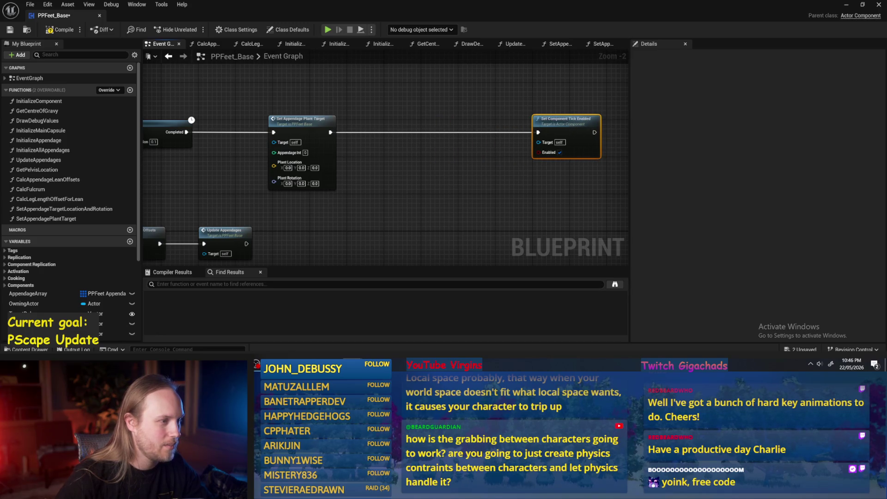
Duplicate the Set Appendage Plant Target node and chain the copy after the original
{"action": "left_click", "coordinate": [365, 136]}
{"action": "key", "text": "ctrl+c"}
{"action": "key", "text": "ctrl+v"}
{"action": "left_click_drag", "start_coordinate": [440, 171], "coordinate": [438, 131]}
{"action": "scroll", "coordinate": [416, 111], "scroll_direction": "up", "scroll_amount": 1}
{"action": "left_click", "coordinate": [416, 111]}
{"action": "mouse_move", "coordinate": [376, 135]}
{"action": "left_mouse_down"}
{"action": "mouse_move", "coordinate": [609, 136]}
{"action": "mouse_move", "coordinate": [596, 136]}
{"action": "left_mouse_up"}
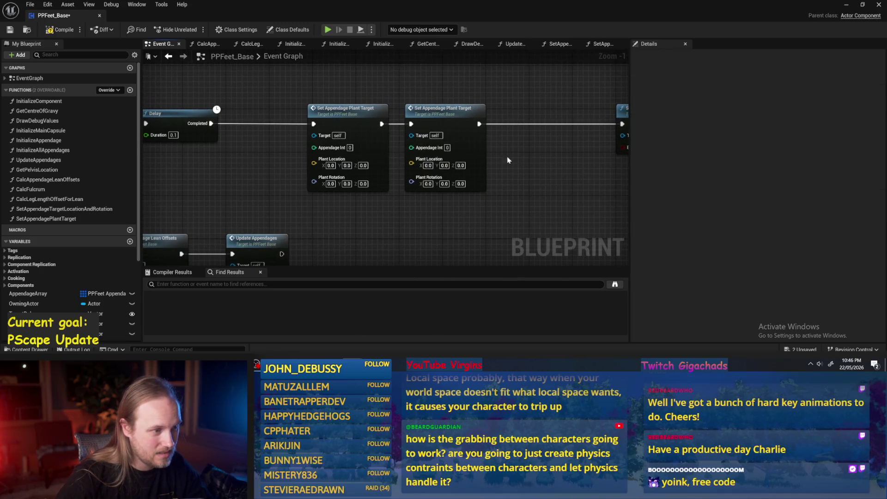
{"action": "mouse_move", "coordinate": [453, 125]}
{"action": "left_mouse_down"}
{"action": "mouse_move", "coordinate": [540, 125]}
{"action": "mouse_move", "coordinate": [490, 126]}
{"action": "left_mouse_up"}
Delete both Set nodes, wire Delay Completed to Set Component Tick Enabled, and compile
{"action": "left_click_drag", "start_coordinate": [486, 90], "coordinate": [329, 143]}
{"action": "scroll", "coordinate": [332, 143], "scroll_direction": "down", "scroll_amount": 1}
{"action": "key", "text": "Delete"}
{"action": "left_click_drag", "start_coordinate": [230, 126], "coordinate": [581, 126]}
{"action": "left_click", "coordinate": [58, 30]}
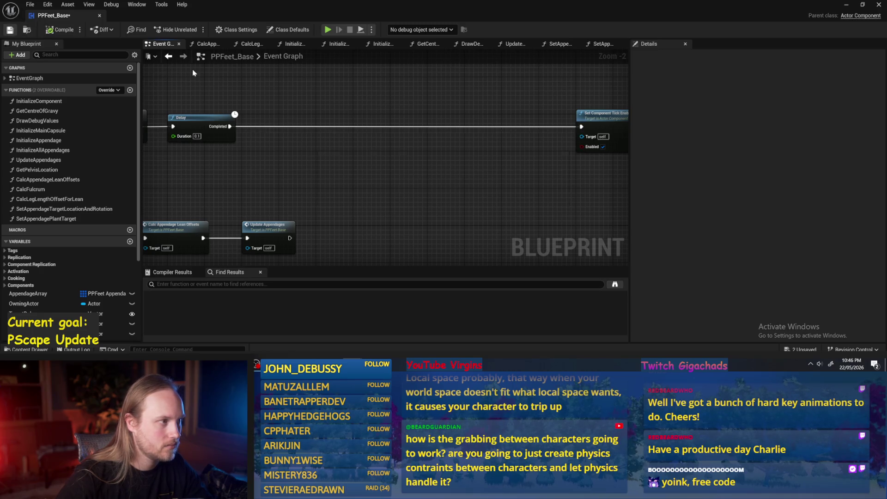
Look over the initialization chain and add another new function to PPFeet_Base
{"action": "left_click_drag", "start_coordinate": [423, 115], "coordinate": [472, 121]}
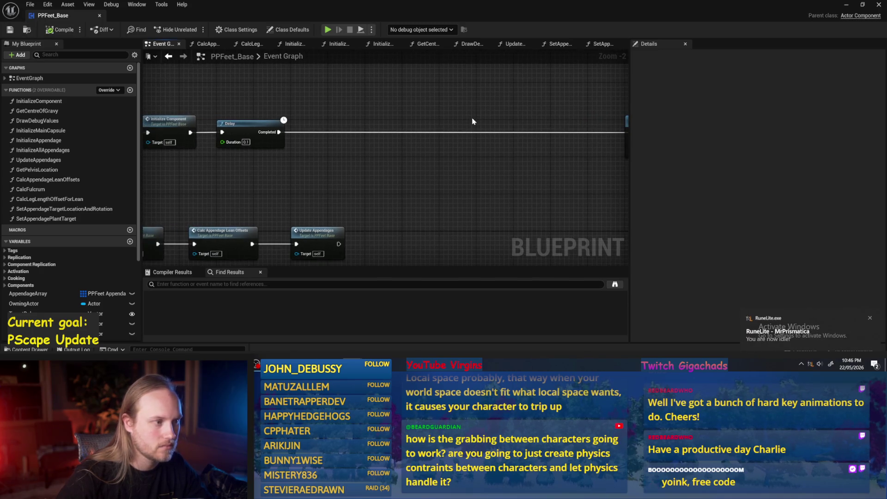
{"action": "left_click_drag", "start_coordinate": [389, 130], "coordinate": [428, 122]}
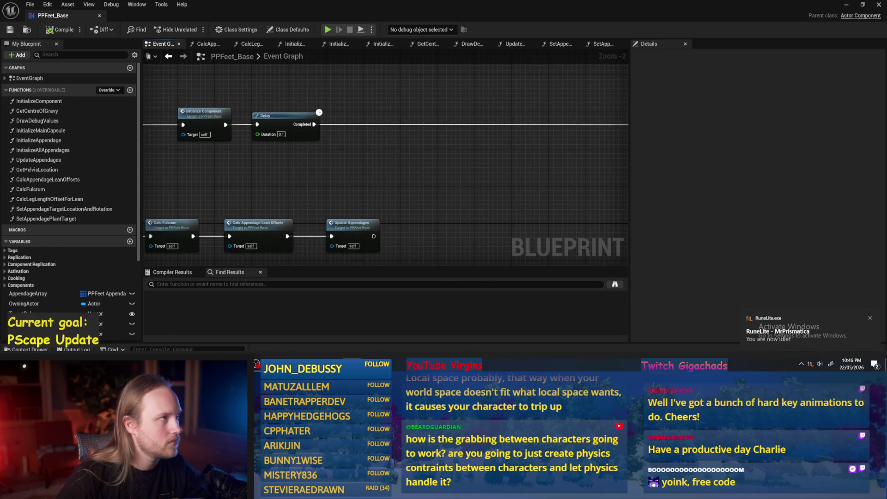
{"action": "left_click_drag", "start_coordinate": [362, 216], "coordinate": [368, 231]}
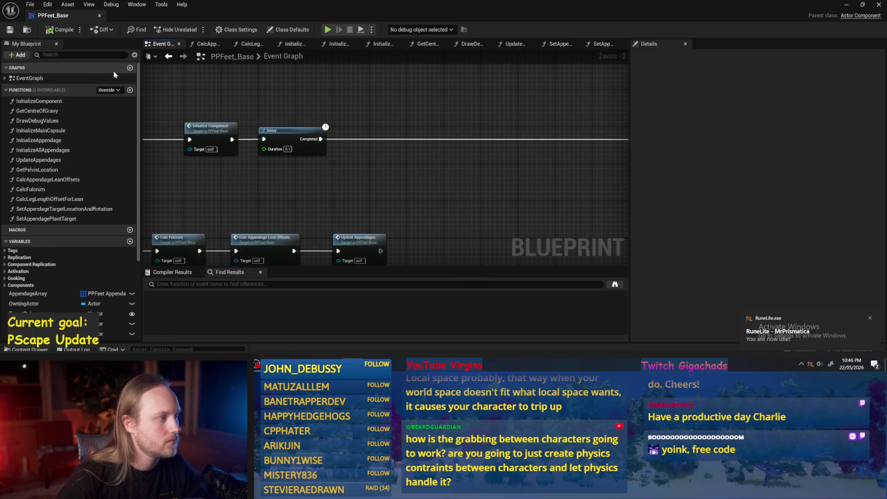
{"action": "left_click", "coordinate": [130, 91]}
{"action": "type", "text": "InitializePlantTargets"}
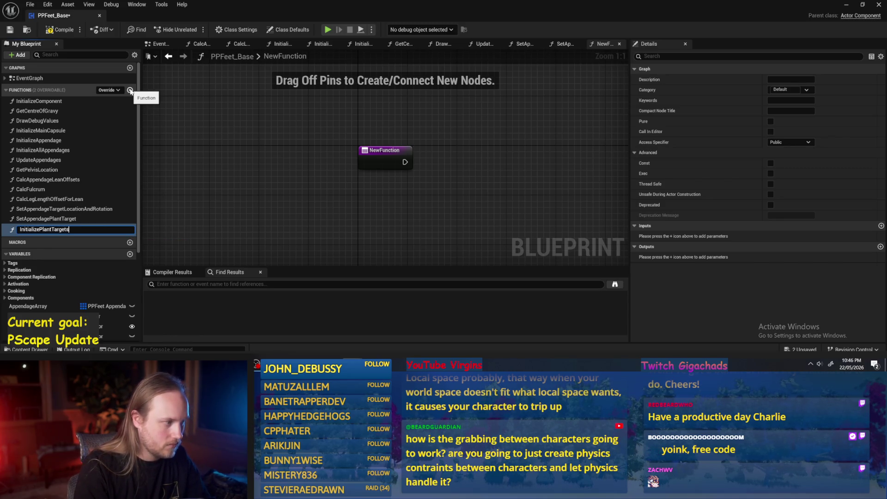
Confirm the InitializePlantTargets name, paste the two Set nodes, and wire the entry into the first
{"action": "key", "text": "Return"}
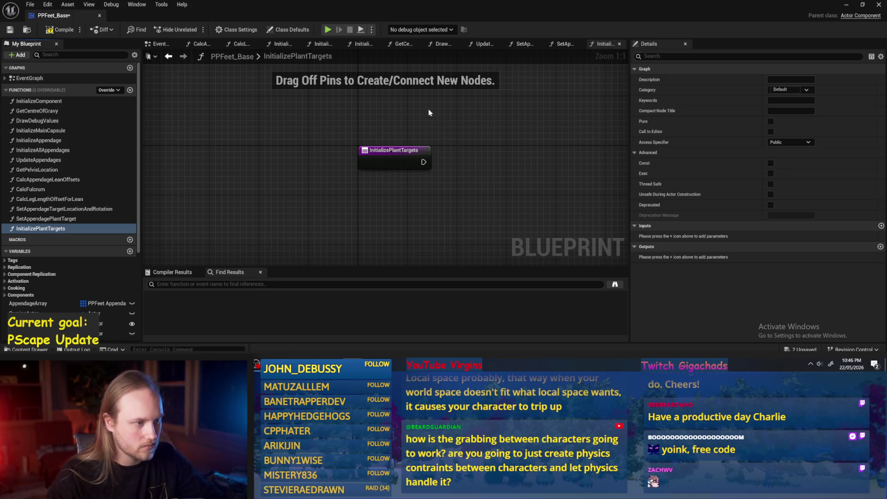
{"action": "key", "text": "ctrl+v"}
{"action": "scroll", "coordinate": [470, 140], "scroll_direction": "down", "scroll_amount": 1}
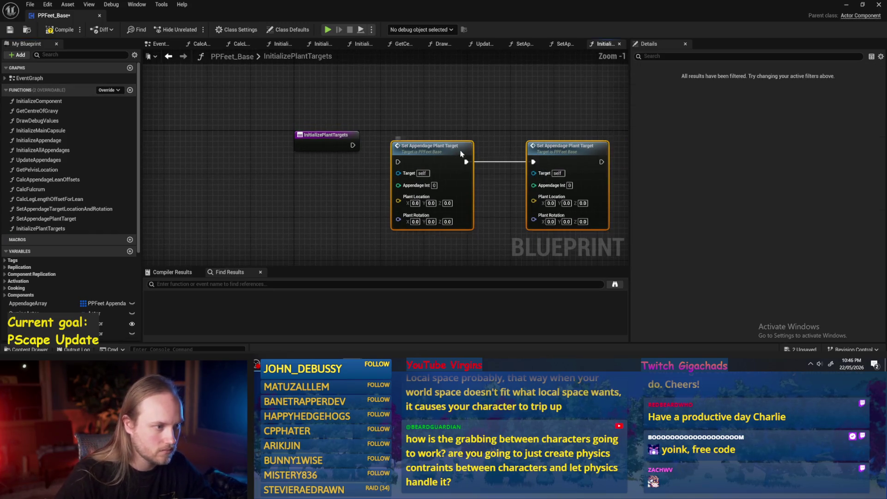
{"action": "left_click", "coordinate": [330, 139]}
{"action": "mouse_move", "coordinate": [352, 145]}
{"action": "left_mouse_down"}
{"action": "mouse_move", "coordinate": [437, 152]}
{"action": "mouse_move", "coordinate": [414, 150]}
{"action": "mouse_move", "coordinate": [448, 139]}
{"action": "mouse_move", "coordinate": [531, 139]}
{"action": "mouse_move", "coordinate": [523, 139]}
{"action": "left_mouse_up"}
{"action": "mouse_move", "coordinate": [453, 141]}
{"action": "left_mouse_down"}
{"action": "mouse_move", "coordinate": [522, 140]}
{"action": "mouse_move", "coordinate": [506, 144]}
{"action": "left_mouse_up"}
{"action": "left_click", "coordinate": [296, 181]}
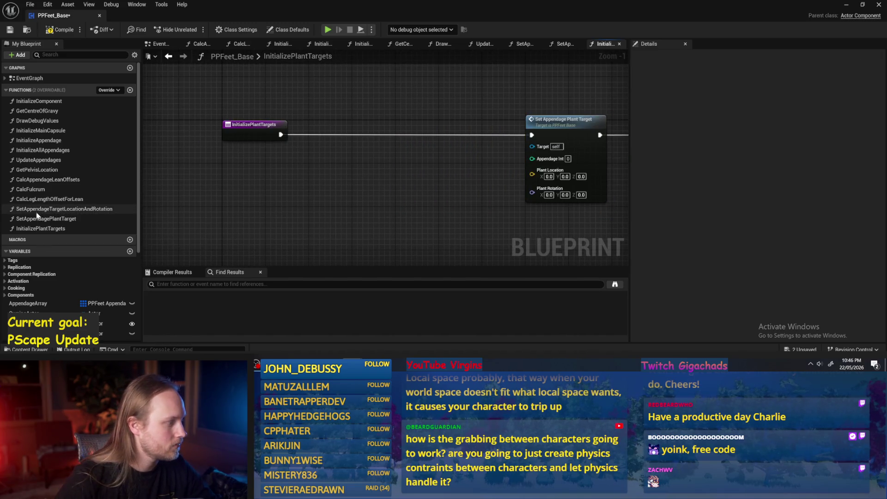
Add an AppendageArray getter feeding a For Each Loop, and wire Array Index into Appendage Int
{"action": "scroll", "coordinate": [72, 210], "scroll_direction": "down", "scroll_amount": 2}
{"action": "mouse_move", "coordinate": [28, 278]}
{"action": "left_mouse_down"}
{"action": "mouse_move", "coordinate": [300, 123]}
{"action": "mouse_move", "coordinate": [263, 169]}
{"action": "mouse_move", "coordinate": [316, 173]}
{"action": "mouse_move", "coordinate": [330, 119]}
{"action": "left_mouse_up"}
{"action": "left_click", "coordinate": [301, 123]}
{"action": "type", "text": "for each"}
{"action": "key", "text": "Return"}
{"action": "mouse_move", "coordinate": [281, 134]}
{"action": "left_mouse_down"}
{"action": "mouse_move", "coordinate": [457, 139]}
{"action": "mouse_move", "coordinate": [321, 142]}
{"action": "mouse_move", "coordinate": [390, 146]}
{"action": "left_mouse_up"}
{"action": "scroll", "coordinate": [340, 194], "scroll_direction": "up", "scroll_amount": 1}
{"action": "left_click_drag", "start_coordinate": [407, 116], "coordinate": [508, 117]}
Break each Array Element into an expanded Break PPFeet Appendage Struct node beside the Set node
{"action": "left_click_drag", "start_coordinate": [349, 117], "coordinate": [384, 154]}
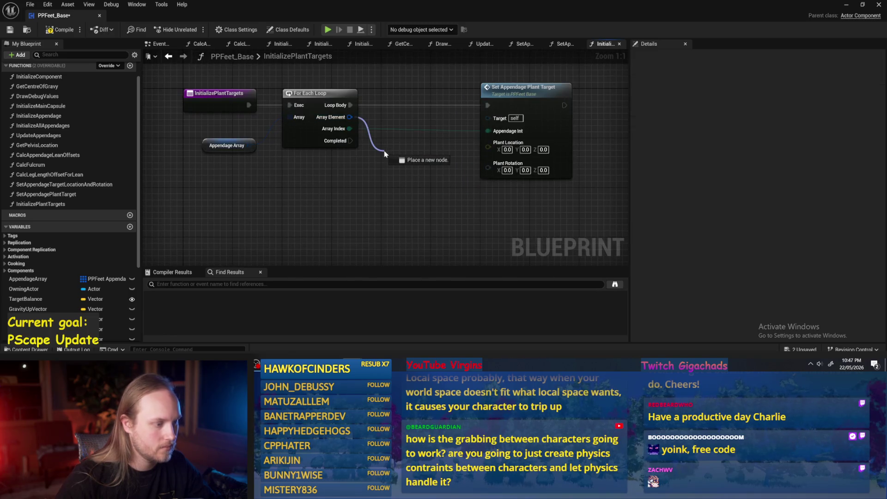
{"action": "type", "text": "break"}
{"action": "key", "text": "Return"}
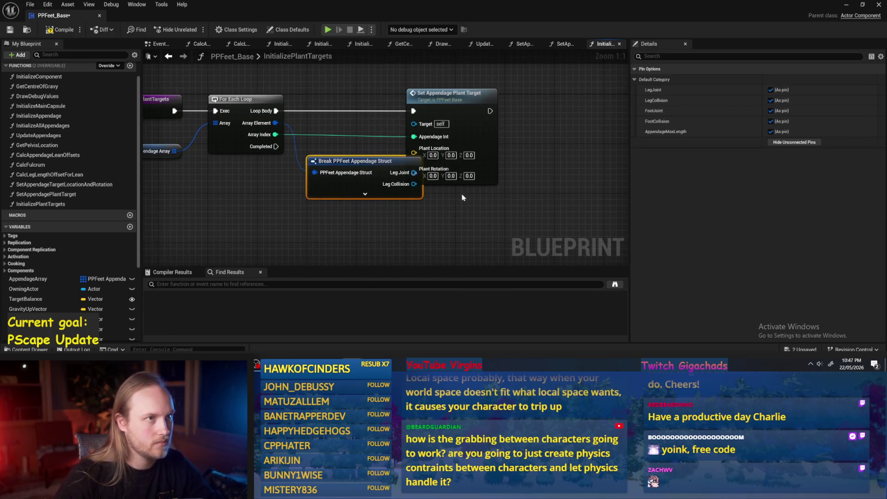
{"action": "left_click_drag", "start_coordinate": [497, 128], "coordinate": [552, 133]}
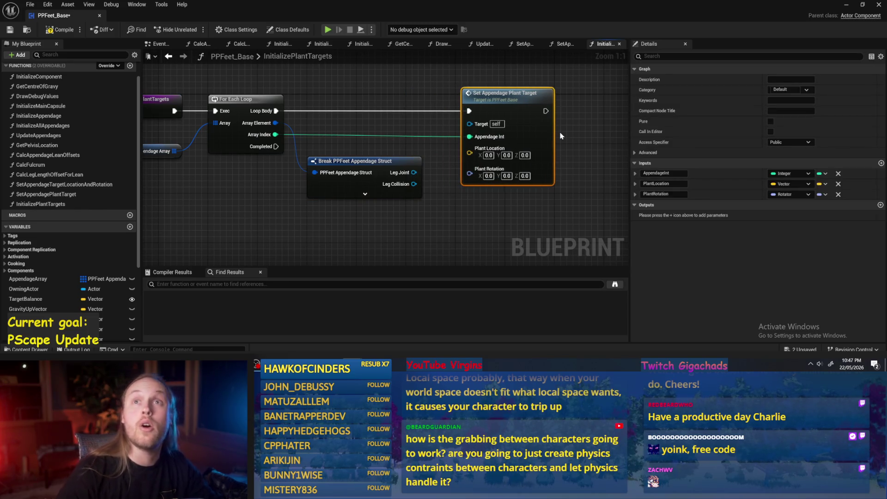
{"action": "left_click_drag", "start_coordinate": [464, 193], "coordinate": [425, 203]}
{"action": "mouse_move", "coordinate": [480, 147]}
{"action": "left_mouse_down"}
{"action": "mouse_move", "coordinate": [520, 147]}
{"action": "mouse_move", "coordinate": [459, 143]}
{"action": "mouse_move", "coordinate": [474, 150]}
{"action": "mouse_move", "coordinate": [523, 131]}
{"action": "left_mouse_up"}
{"action": "left_click", "coordinate": [381, 186]}
{"action": "left_click_drag", "start_coordinate": [498, 194], "coordinate": [414, 200]}
{"action": "mouse_move", "coordinate": [463, 136]}
{"action": "left_mouse_down"}
{"action": "mouse_move", "coordinate": [517, 135]}
{"action": "mouse_move", "coordinate": [496, 138]}
{"action": "left_mouse_up"}
{"action": "mouse_move", "coordinate": [433, 237]}
{"action": "left_mouse_down"}
{"action": "mouse_move", "coordinate": [477, 210]}
{"action": "mouse_move", "coordinate": [407, 217]}
{"action": "left_mouse_up"}
{"action": "mouse_move", "coordinate": [482, 127]}
{"action": "left_mouse_down"}
{"action": "mouse_move", "coordinate": [543, 124]}
{"action": "mouse_move", "coordinate": [526, 126]}
{"action": "left_mouse_up"}
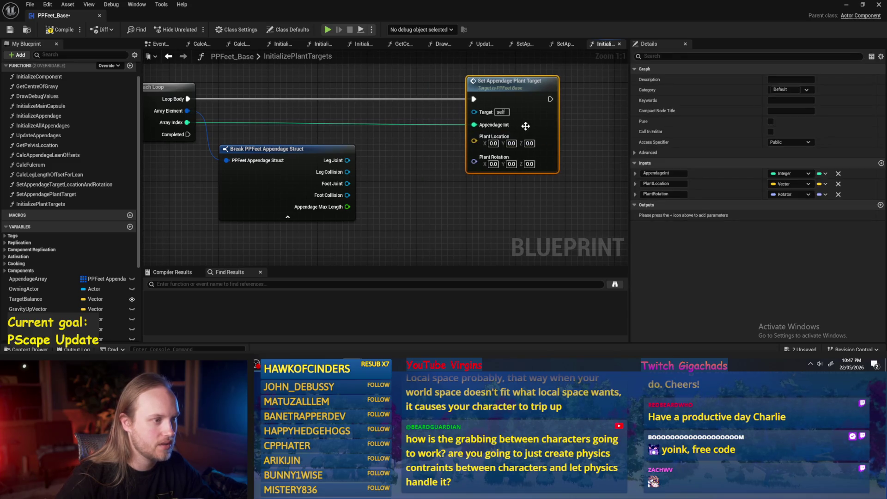
{"action": "left_click", "coordinate": [434, 156]}
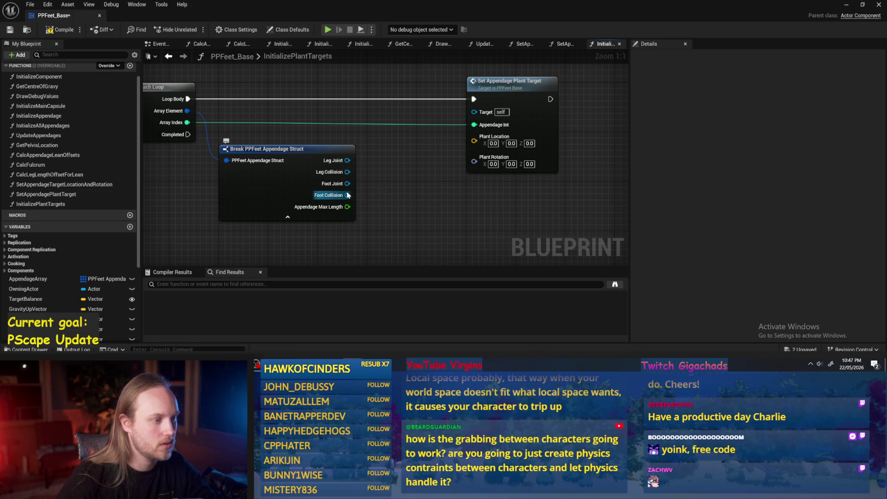
Feed Foot Collision's Get World Location into Plant Location of Set Appendage Plant Target
{"action": "left_click_drag", "start_coordinate": [346, 195], "coordinate": [372, 204]}
{"action": "type", "text": "get location"}
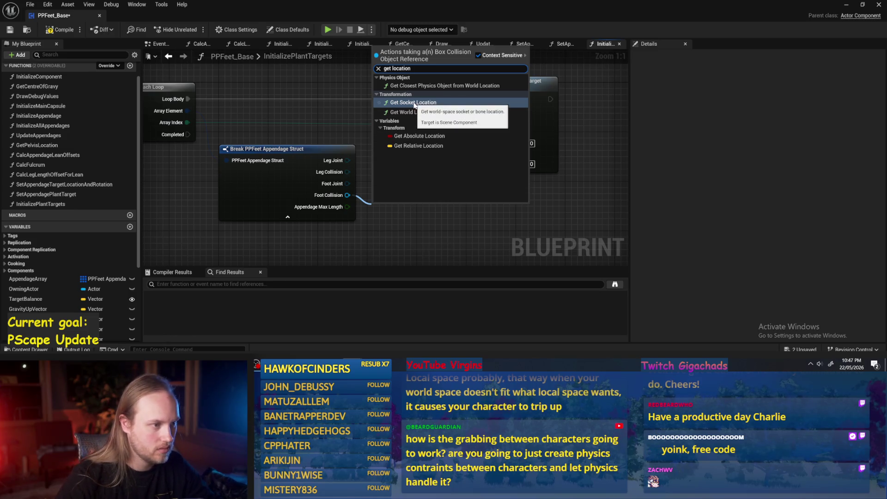
{"action": "left_click", "coordinate": [419, 111]}
{"action": "mouse_move", "coordinate": [440, 223]}
{"action": "left_mouse_down"}
{"action": "mouse_move", "coordinate": [476, 155]}
{"action": "mouse_move", "coordinate": [474, 140]}
{"action": "left_mouse_up"}
{"action": "left_click_drag", "start_coordinate": [465, 79], "coordinate": [516, 78]}
{"action": "left_click", "coordinate": [399, 152]}
{"action": "left_click_drag", "start_coordinate": [369, 203], "coordinate": [376, 122]}
Feed Foot Collision's Get World Rotation into Plant Rotation
{"action": "left_click_drag", "start_coordinate": [305, 194], "coordinate": [378, 204]}
{"action": "type", "text": "get rot"}
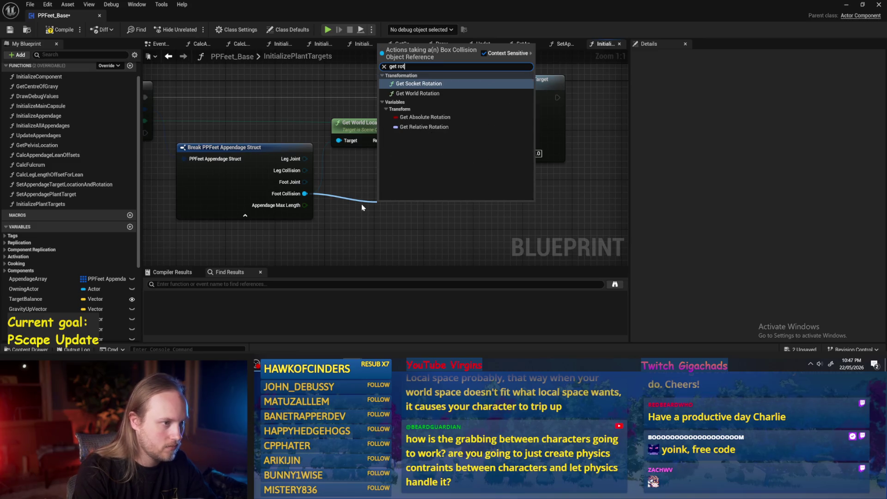
{"action": "left_click", "coordinate": [417, 93]}
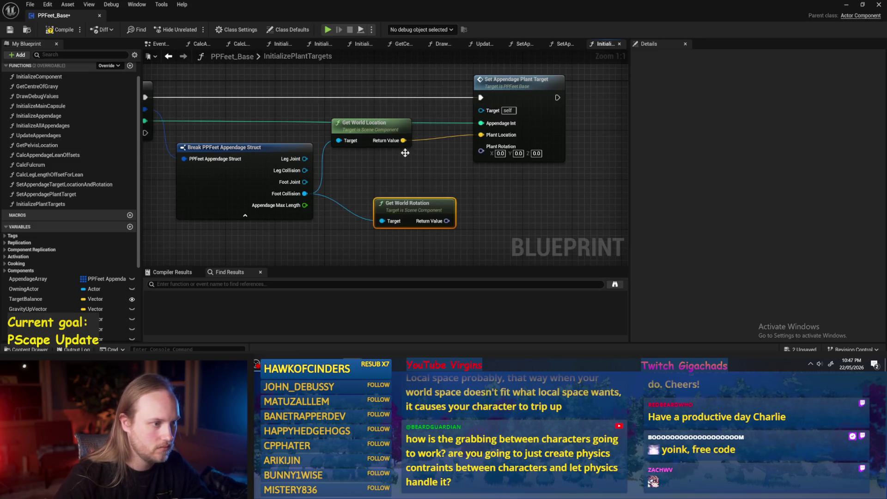
{"action": "mouse_move", "coordinate": [421, 202]}
{"action": "left_mouse_down"}
{"action": "mouse_move", "coordinate": [397, 178]}
{"action": "mouse_move", "coordinate": [481, 146]}
{"action": "left_mouse_up"}
{"action": "mouse_move", "coordinate": [384, 134]}
{"action": "left_mouse_down"}
{"action": "mouse_move", "coordinate": [401, 165]}
{"action": "mouse_move", "coordinate": [397, 158]}
{"action": "left_mouse_up"}
{"action": "left_click", "coordinate": [457, 129]}
{"action": "scroll", "coordinate": [517, 131], "scroll_direction": "down", "scroll_amount": 2}
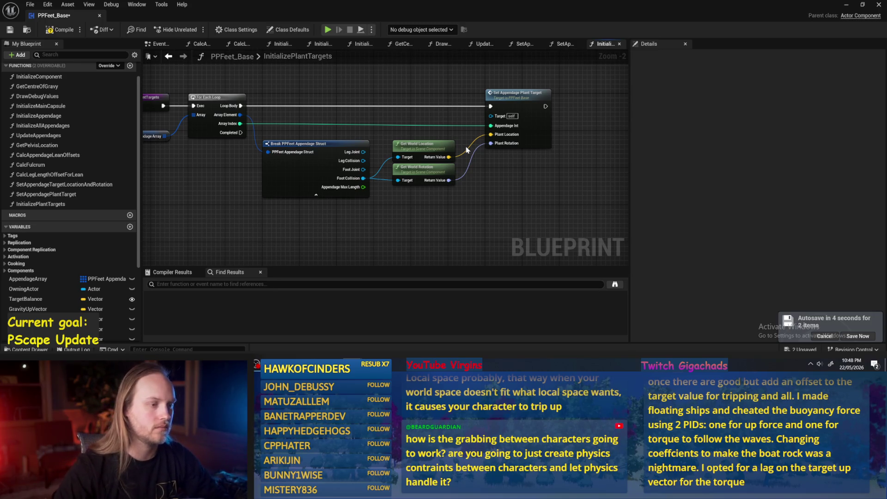
{"action": "left_click_drag", "start_coordinate": [292, 244], "coordinate": [352, 216]}
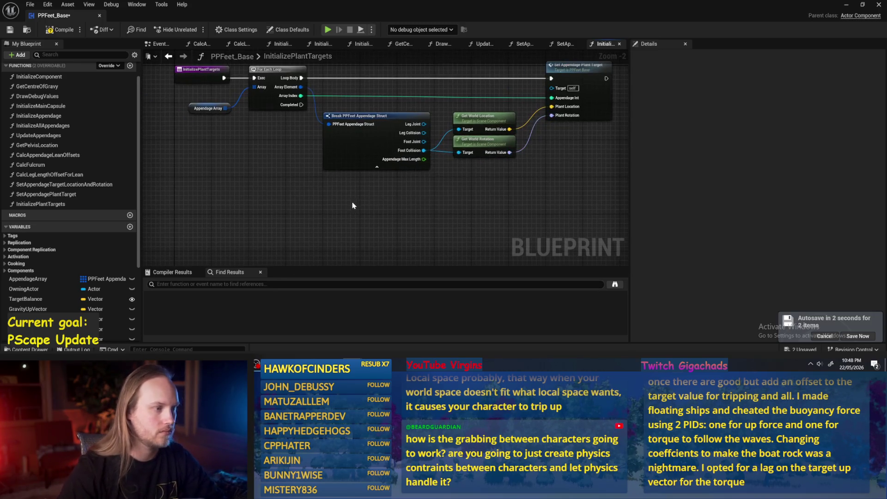
Save and compile the PPFeet_Base blueprint
{"action": "left_click", "coordinate": [9, 29]}
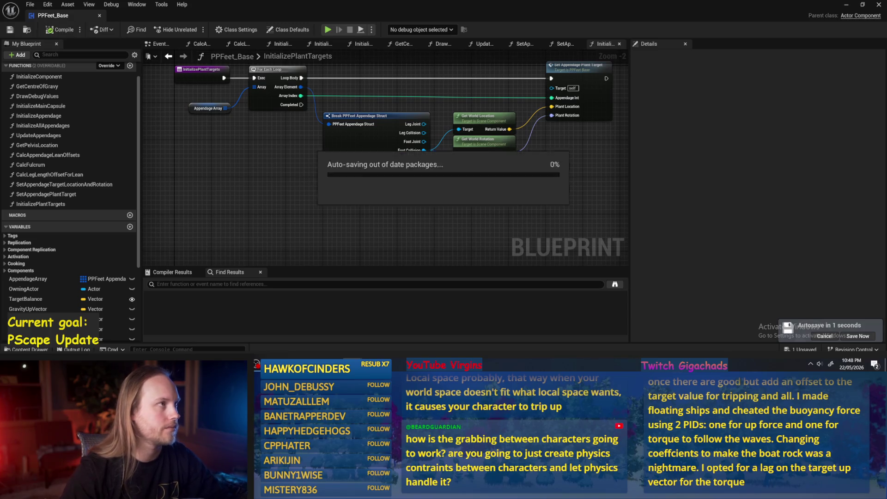
{"action": "left_click_drag", "start_coordinate": [437, 214], "coordinate": [444, 218]}
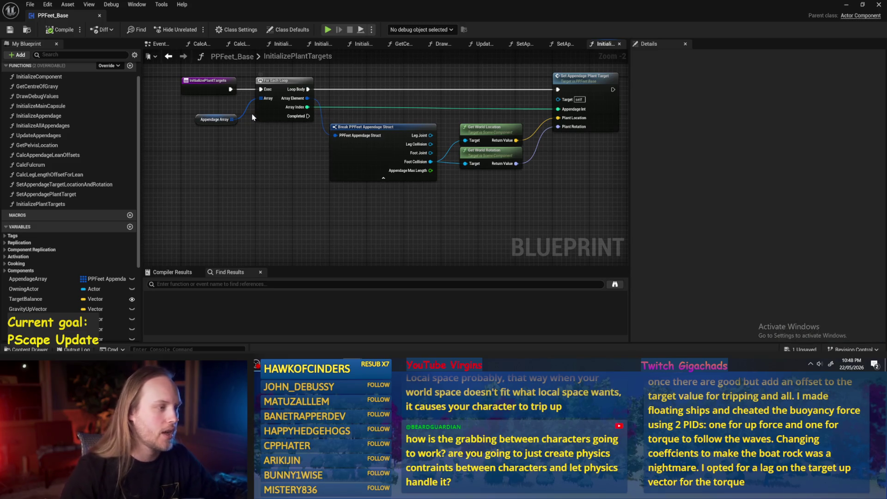
{"action": "left_click", "coordinate": [201, 120]}
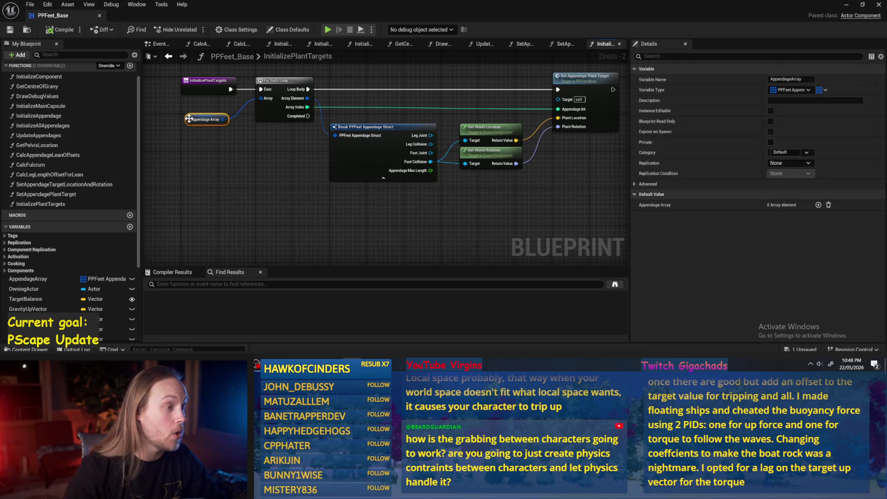
{"action": "left_click_drag", "start_coordinate": [232, 143], "coordinate": [238, 165]}
{"action": "left_click", "coordinate": [237, 165]}
{"action": "left_click", "coordinate": [57, 31]}
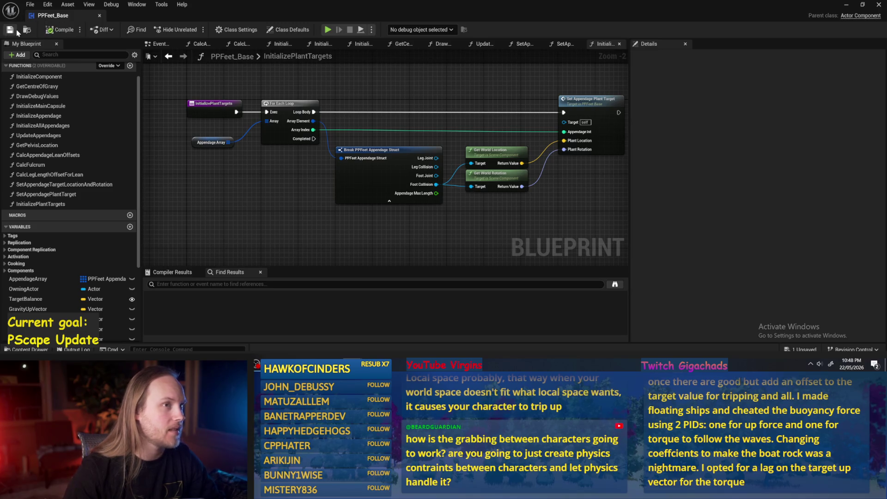
{"action": "left_click_drag", "start_coordinate": [232, 197], "coordinate": [234, 210]}
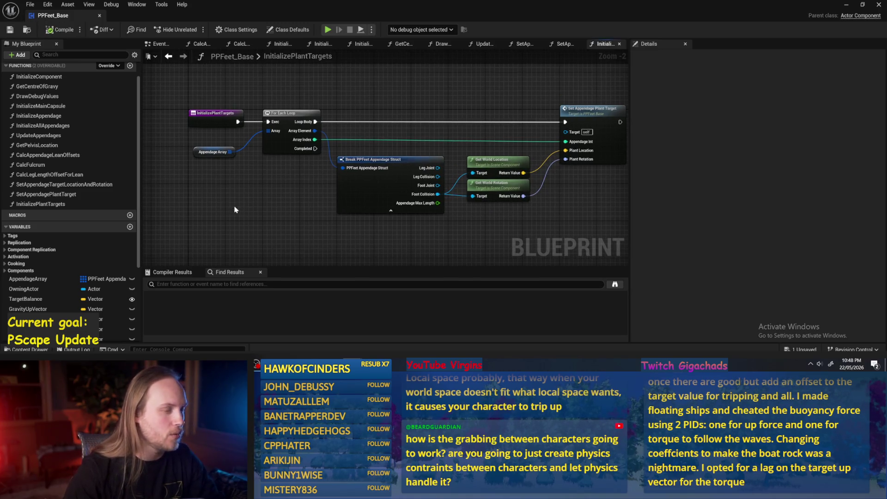
{"action": "mouse_move", "coordinate": [327, 191]}
{"action": "left_mouse_down"}
{"action": "mouse_move", "coordinate": [439, 193]}
{"action": "mouse_move", "coordinate": [458, 211]}
{"action": "left_mouse_up"}
Open the SetAppendagePlantTarget function graph from its node
{"action": "double_click", "coordinate": [519, 142]}
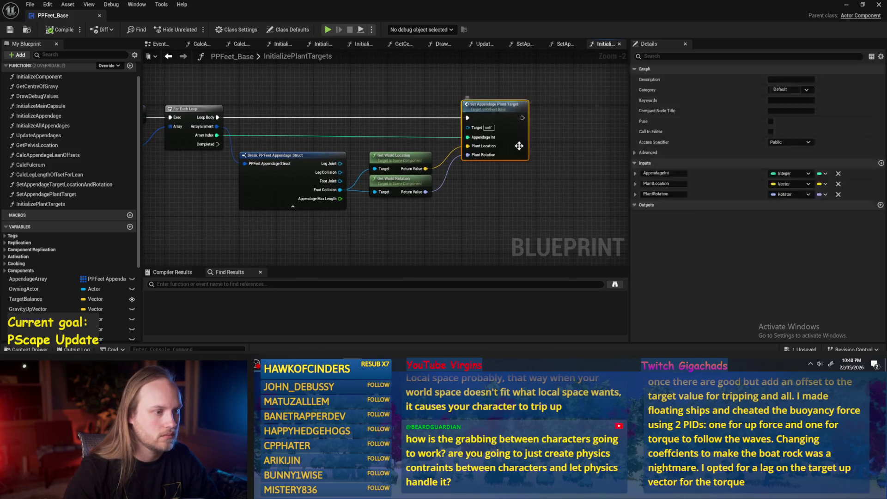
{"action": "left_click_drag", "start_coordinate": [601, 123], "coordinate": [576, 124]}
{"action": "scroll", "coordinate": [424, 152], "scroll_direction": "down", "scroll_amount": 2}
Save the blueprint from the function graph
{"action": "left_click", "coordinate": [376, 156]}
{"action": "scroll", "coordinate": [376, 156], "scroll_direction": "up", "scroll_amount": 2}
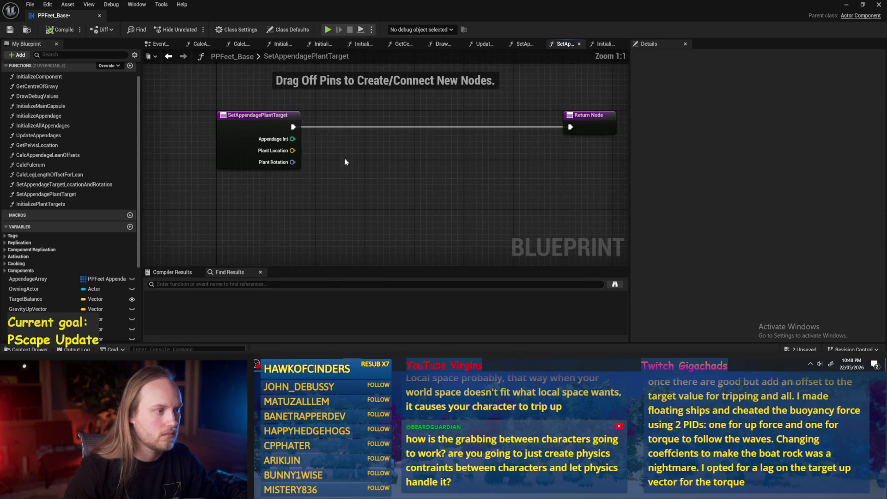
{"action": "scroll", "coordinate": [32, 300], "scroll_direction": "down", "scroll_amount": 3}
{"action": "scroll", "coordinate": [33, 300], "scroll_direction": "down", "scroll_amount": 1}
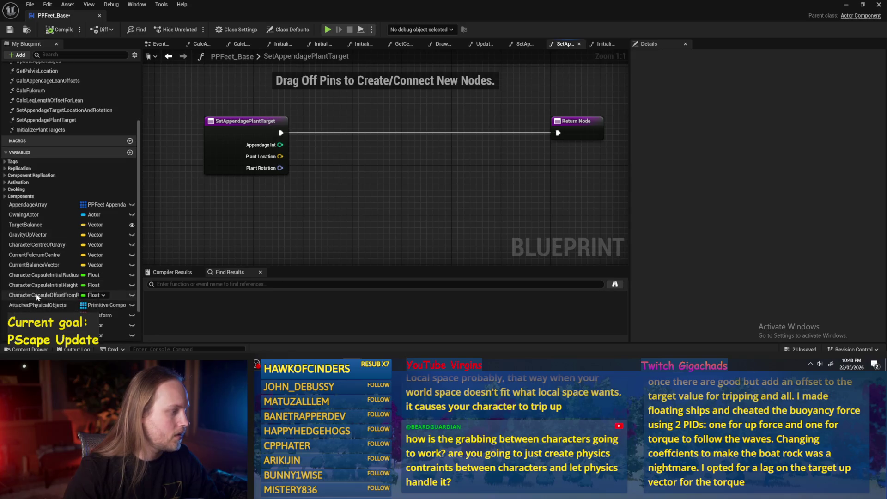
{"action": "scroll", "coordinate": [66, 244], "scroll_direction": "down", "scroll_amount": 2}
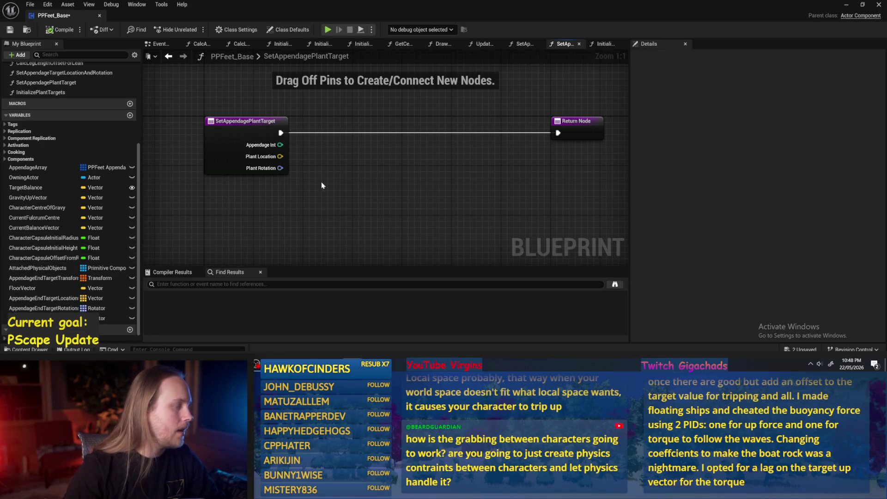
{"action": "left_click", "coordinate": [60, 29]}
{"action": "left_click", "coordinate": [9, 29]}
Add an AppendageArray getter to the function graph with a GET node for one element
{"action": "left_click", "coordinate": [19, 167]}
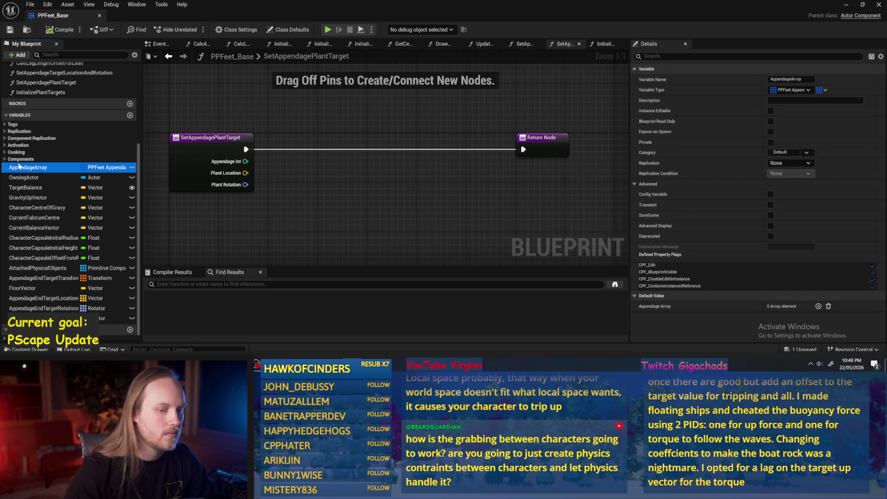
{"action": "left_click_drag", "start_coordinate": [22, 167], "coordinate": [423, 228]}
{"action": "left_click", "coordinate": [441, 232]}
{"action": "mouse_move", "coordinate": [367, 180]}
{"action": "left_mouse_down"}
{"action": "mouse_move", "coordinate": [398, 196]}
{"action": "mouse_move", "coordinate": [487, 197]}
{"action": "left_mouse_up"}
{"action": "type", "text": "get"}
{"action": "key", "text": "Return"}
Break the element into an expanded Break PPFeet Appendage Struct beside GET and save PPFeet_Base
{"action": "type", "text": "break"}
{"action": "key", "text": "Return"}
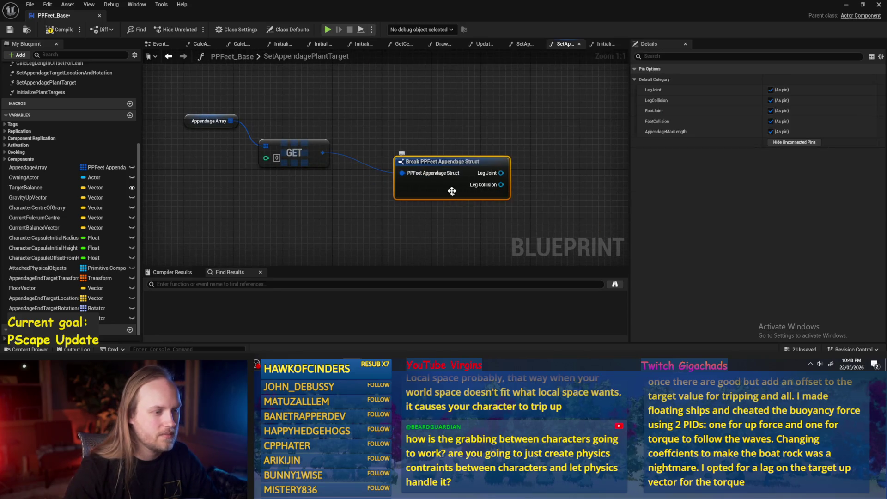
{"action": "left_click", "coordinate": [453, 194]}
{"action": "left_click", "coordinate": [531, 171]}
{"action": "mouse_move", "coordinate": [589, 184]}
{"action": "left_mouse_down"}
{"action": "mouse_move", "coordinate": [506, 172]}
{"action": "mouse_move", "coordinate": [469, 179]}
{"action": "mouse_move", "coordinate": [495, 189]}
{"action": "left_mouse_up"}
{"action": "mouse_move", "coordinate": [386, 157]}
{"action": "left_mouse_down"}
{"action": "mouse_move", "coordinate": [381, 170]}
{"action": "mouse_move", "coordinate": [352, 167]}
{"action": "left_mouse_up"}
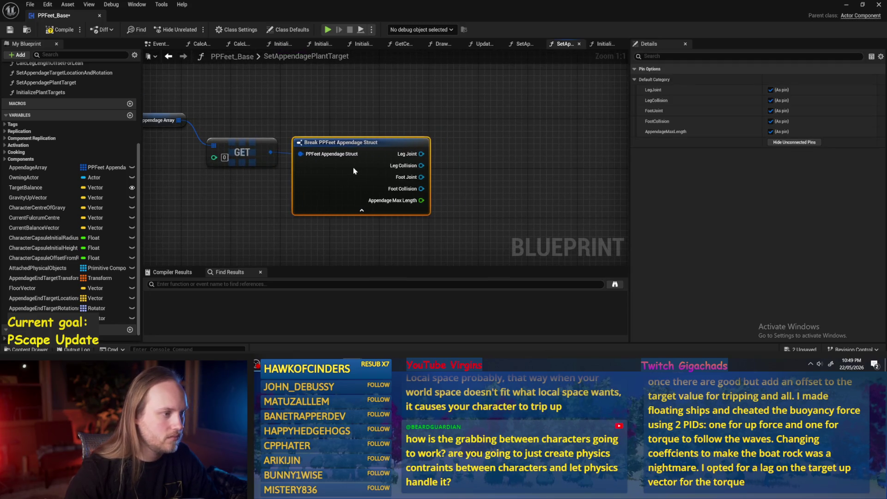
{"action": "left_click", "coordinate": [529, 191]}
{"action": "mouse_move", "coordinate": [493, 189]}
{"action": "left_mouse_down"}
{"action": "mouse_move", "coordinate": [495, 147]}
{"action": "mouse_move", "coordinate": [451, 163]}
{"action": "left_mouse_up"}
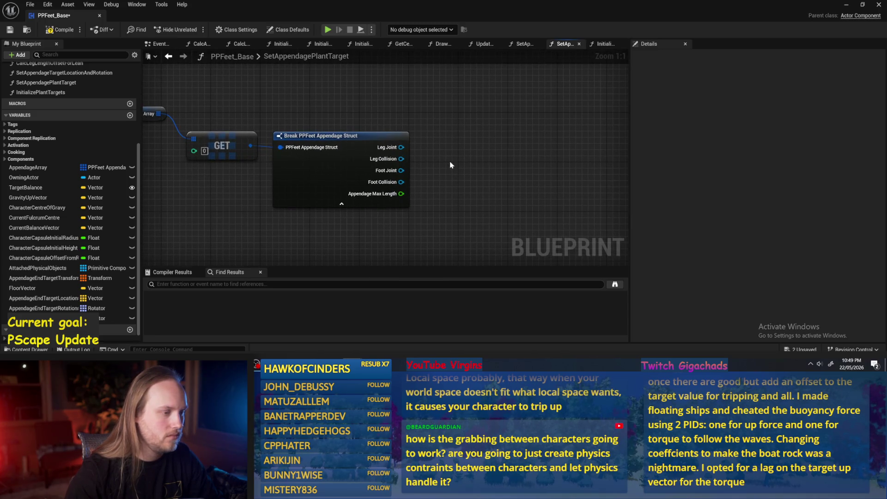
{"action": "left_click_drag", "start_coordinate": [435, 166], "coordinate": [451, 166]}
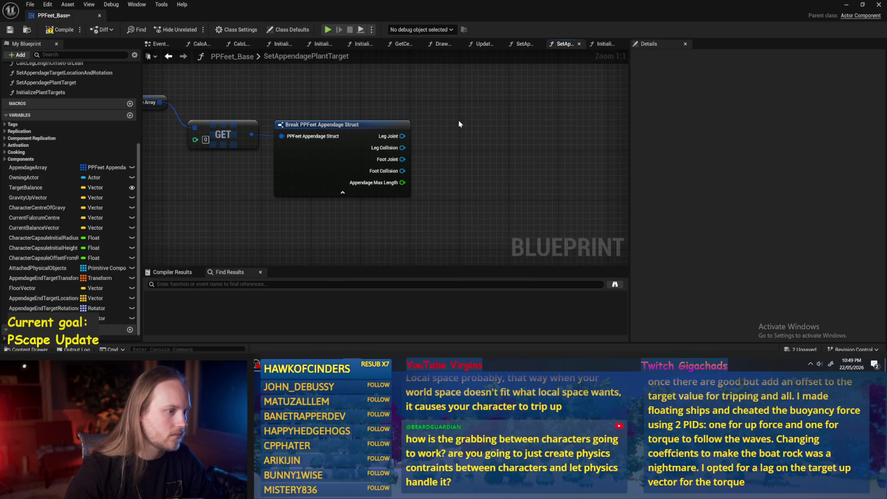
{"action": "left_click_drag", "start_coordinate": [456, 113], "coordinate": [447, 122]}
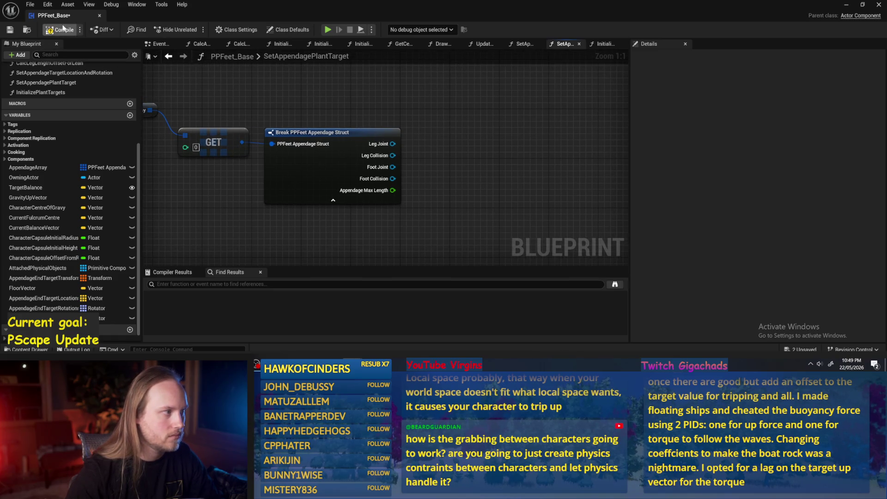
{"action": "left_click", "coordinate": [10, 30]}
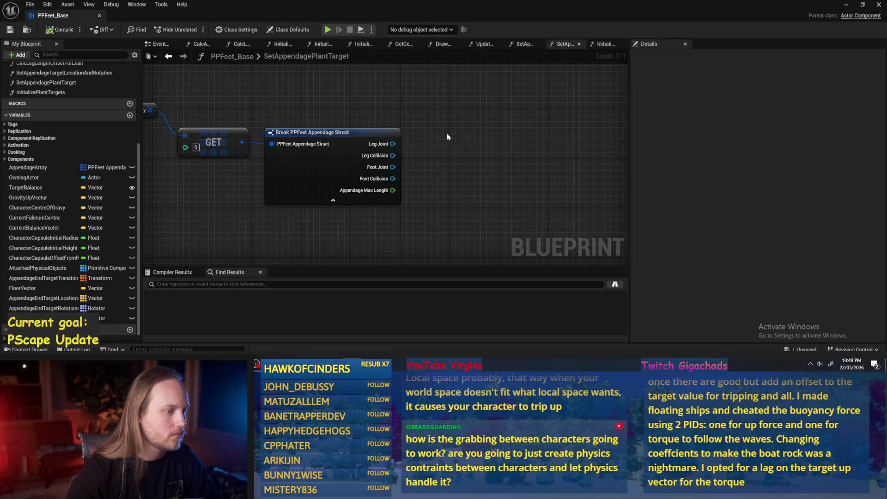
Move the Appendage Array, GET and Break nodes left, with Appendage Array next to GET
{"action": "mouse_move", "coordinate": [447, 137]}
{"action": "left_mouse_down"}
{"action": "mouse_move", "coordinate": [552, 142]}
{"action": "mouse_move", "coordinate": [519, 143]}
{"action": "left_mouse_up"}
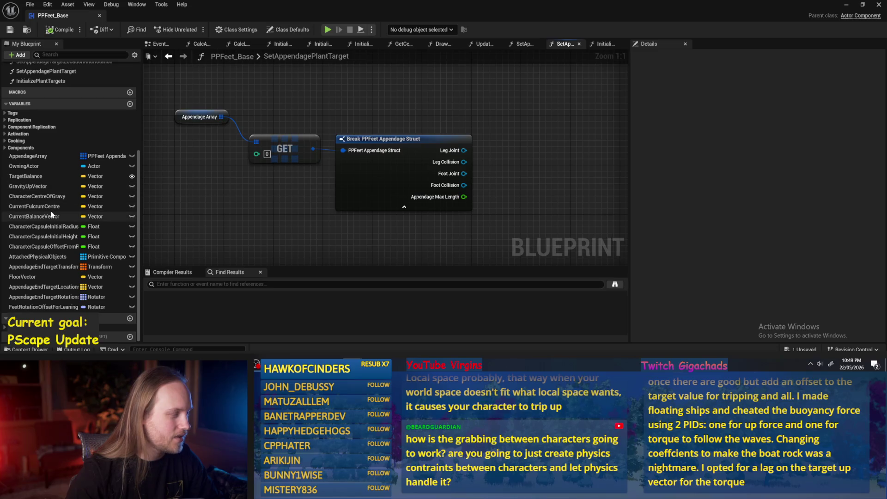
{"action": "left_click_drag", "start_coordinate": [309, 216], "coordinate": [313, 189]}
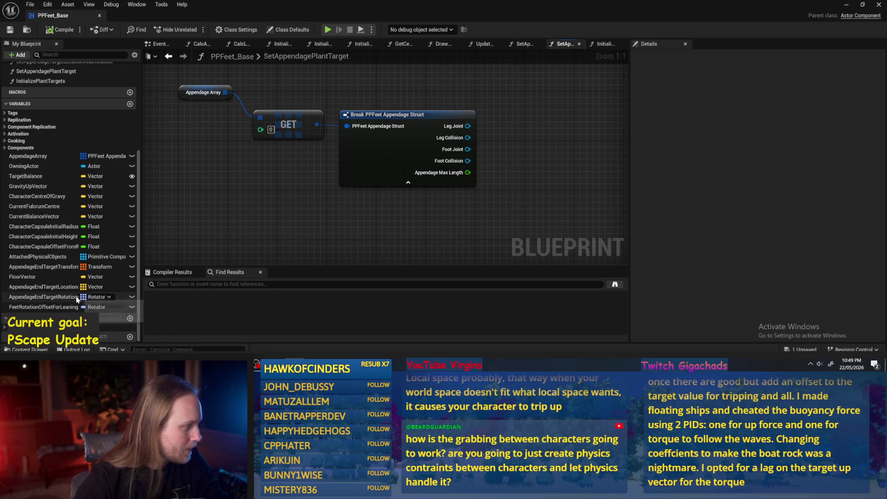
{"action": "scroll", "coordinate": [350, 212], "scroll_direction": "down", "scroll_amount": 3}
{"action": "scroll", "coordinate": [270, 143], "scroll_direction": "up", "scroll_amount": 3}
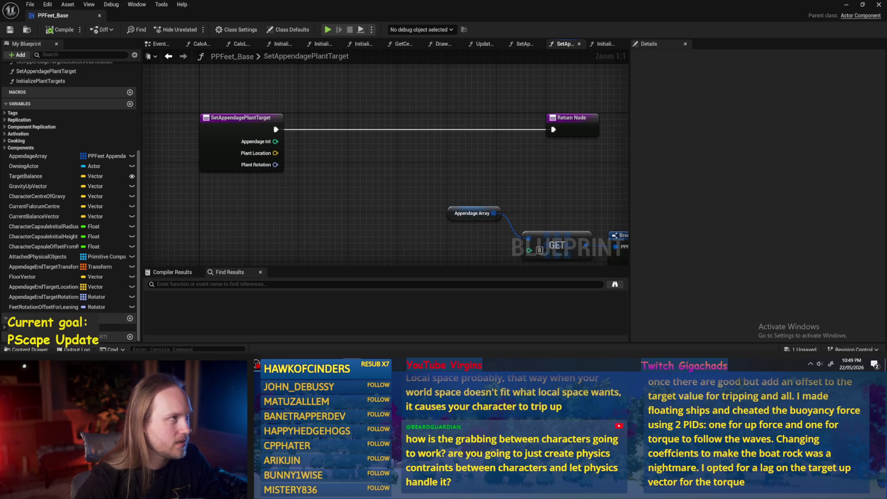
{"action": "left_click_drag", "start_coordinate": [418, 112], "coordinate": [391, 124]}
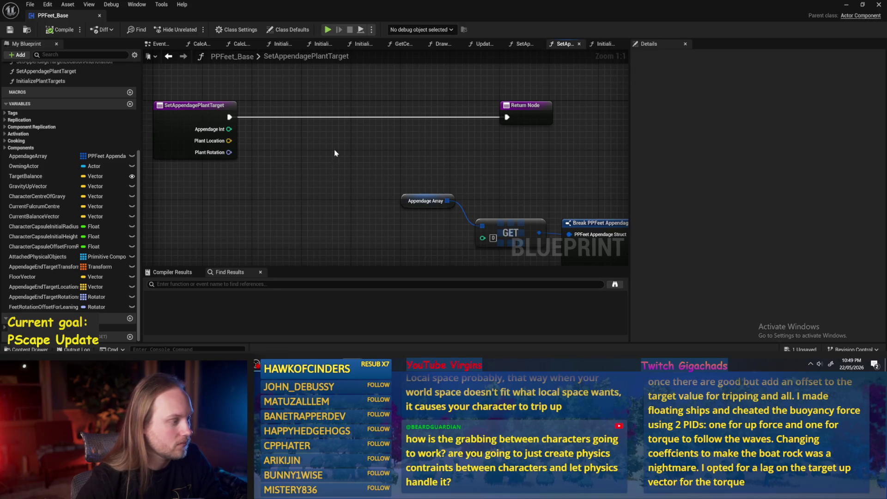
{"action": "mouse_move", "coordinate": [335, 153]}
{"action": "left_mouse_down"}
{"action": "mouse_move", "coordinate": [340, 158]}
{"action": "mouse_move", "coordinate": [325, 161]}
{"action": "left_mouse_up"}
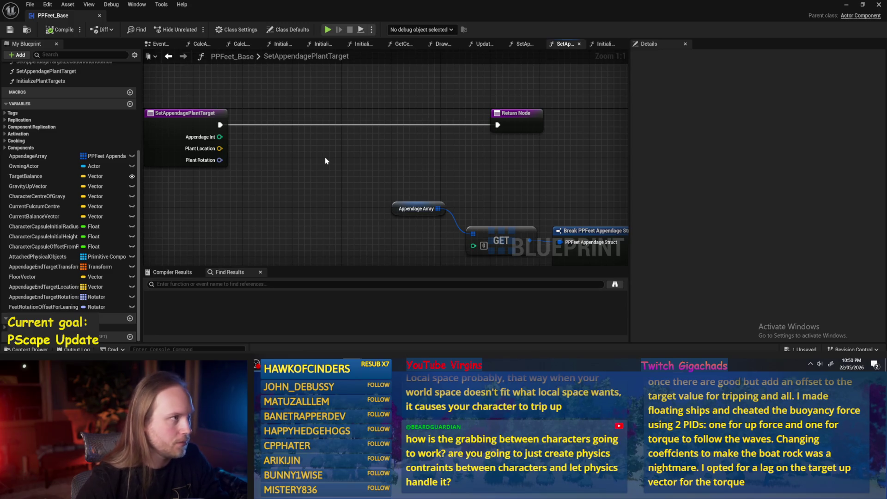
{"action": "mouse_move", "coordinate": [325, 159]}
{"action": "left_mouse_down"}
{"action": "mouse_move", "coordinate": [355, 137]}
{"action": "mouse_move", "coordinate": [267, 111]}
{"action": "mouse_move", "coordinate": [554, 227]}
{"action": "left_mouse_up"}
{"action": "scroll", "coordinate": [267, 111], "scroll_direction": "down", "scroll_amount": 1}
{"action": "left_click_drag", "start_coordinate": [489, 188], "coordinate": [403, 182]}
{"action": "left_click", "coordinate": [303, 117]}
{"action": "left_click_drag", "start_coordinate": [212, 140], "coordinate": [222, 164]}
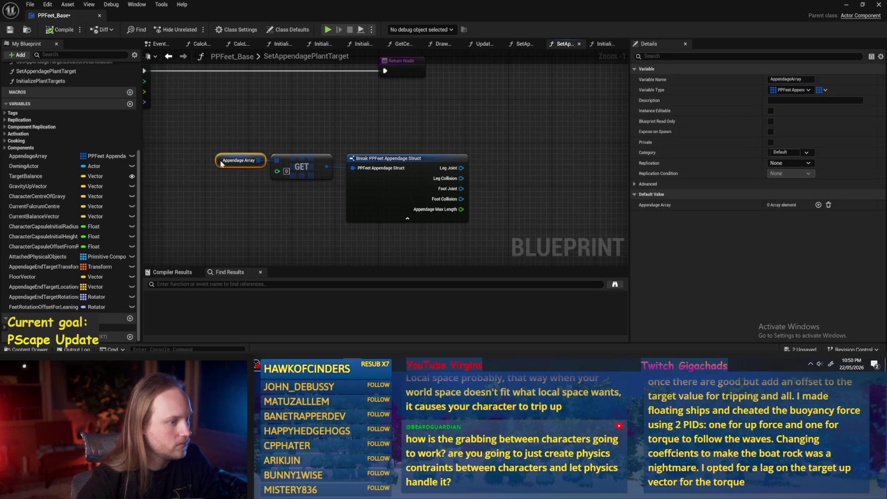
{"action": "left_click", "coordinate": [247, 124]}
Save the blueprint and select the function entry node
{"action": "key", "text": "ctrl+s"}
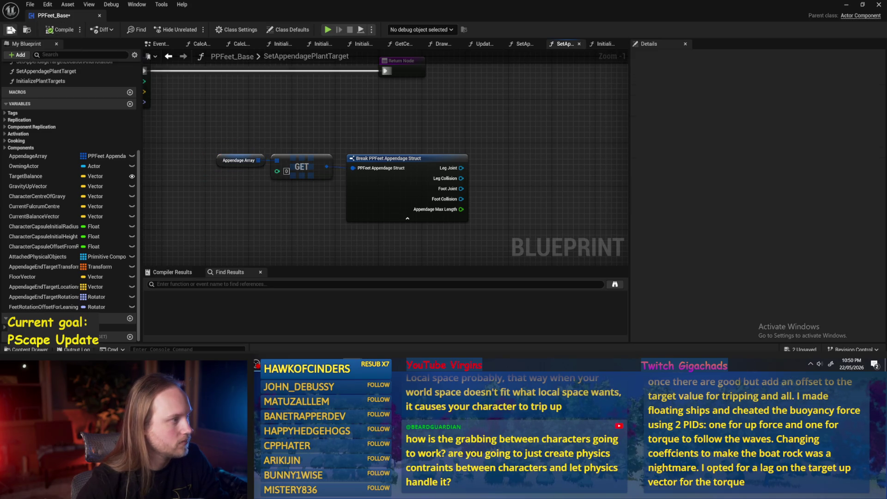
{"action": "key", "text": "Home"}
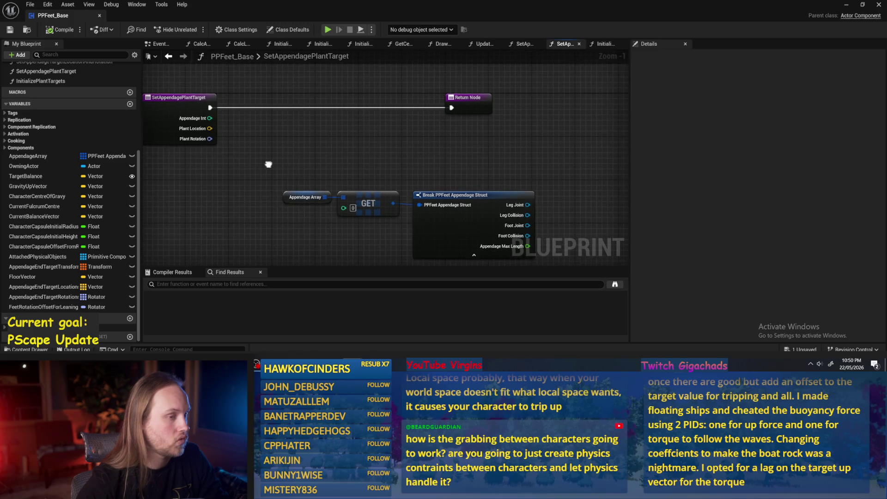
{"action": "left_click_drag", "start_coordinate": [267, 165], "coordinate": [336, 178]}
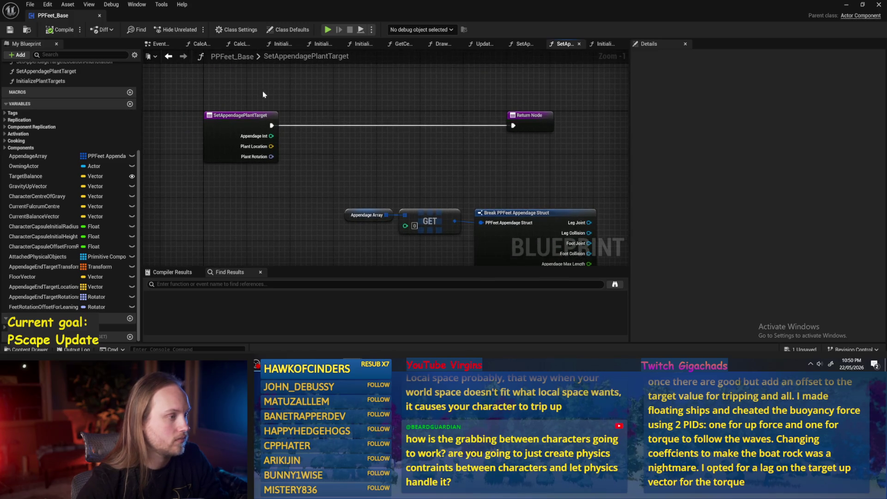
{"action": "left_click", "coordinate": [266, 116]}
Rename the function to SetAppendageNewPlantTarget
{"action": "left_click", "coordinate": [794, 79]}
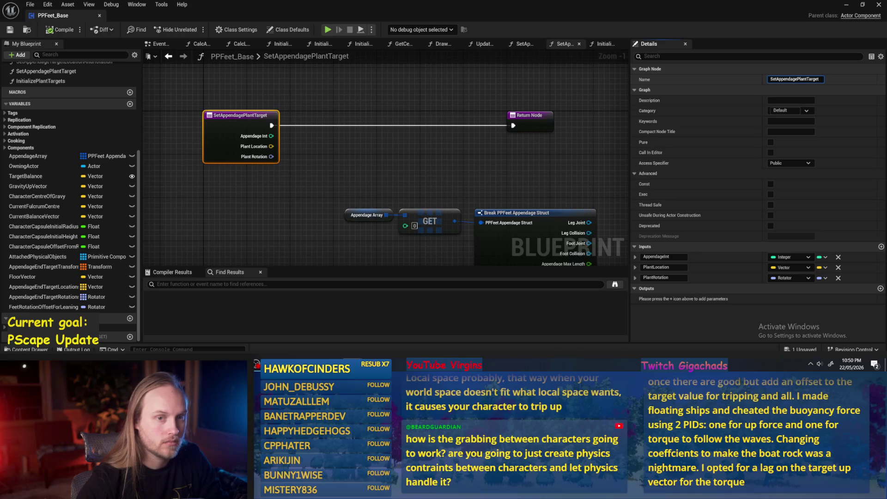
{"action": "type", "text": "New"}
{"action": "key", "text": "Return"}
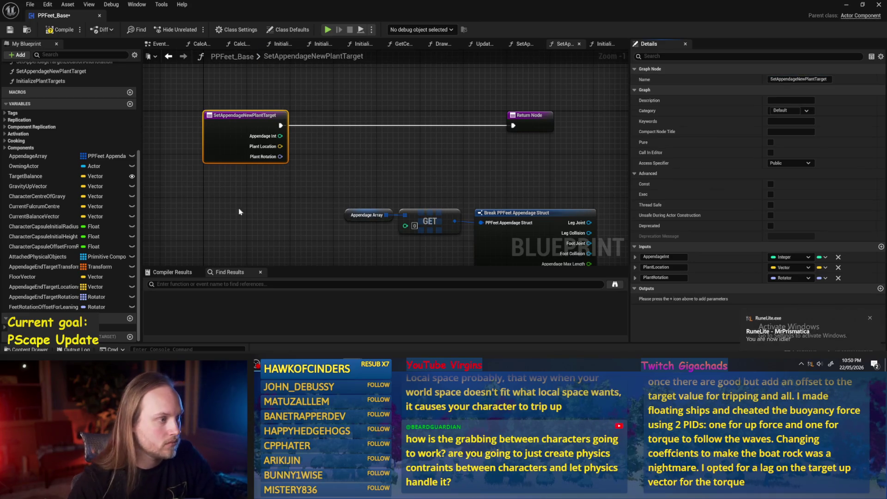
{"action": "left_click", "coordinate": [231, 213]}
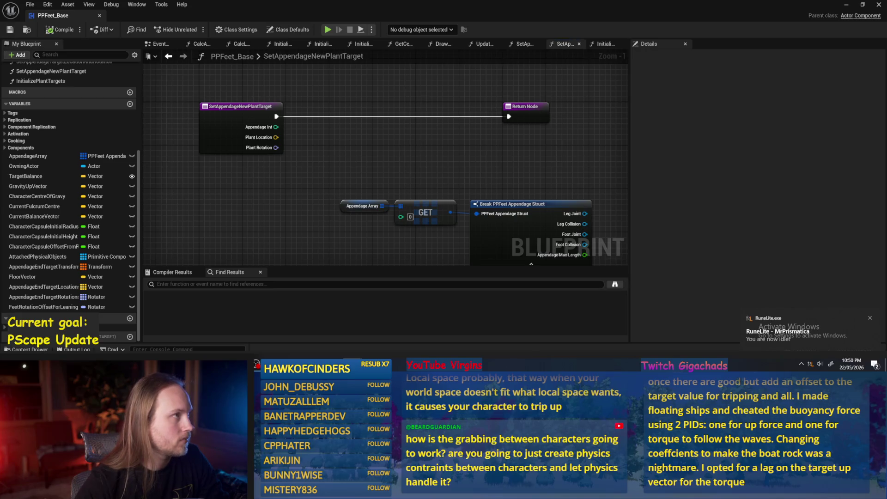
Regroup the Appendage Array, GET and Break nodes, then add a new Boolean variable
{"action": "mouse_move", "coordinate": [334, 181]}
{"action": "left_mouse_down"}
{"action": "mouse_move", "coordinate": [314, 144]}
{"action": "mouse_move", "coordinate": [521, 224]}
{"action": "mouse_move", "coordinate": [337, 195]}
{"action": "mouse_move", "coordinate": [234, 234]}
{"action": "mouse_move", "coordinate": [242, 247]}
{"action": "left_mouse_up"}
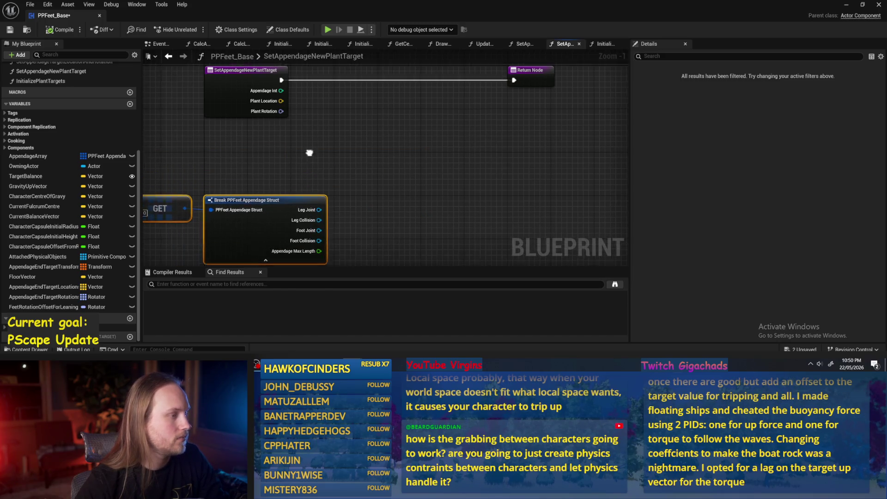
{"action": "left_click", "coordinate": [377, 162]}
{"action": "scroll", "coordinate": [408, 156], "scroll_direction": "down", "scroll_amount": 1}
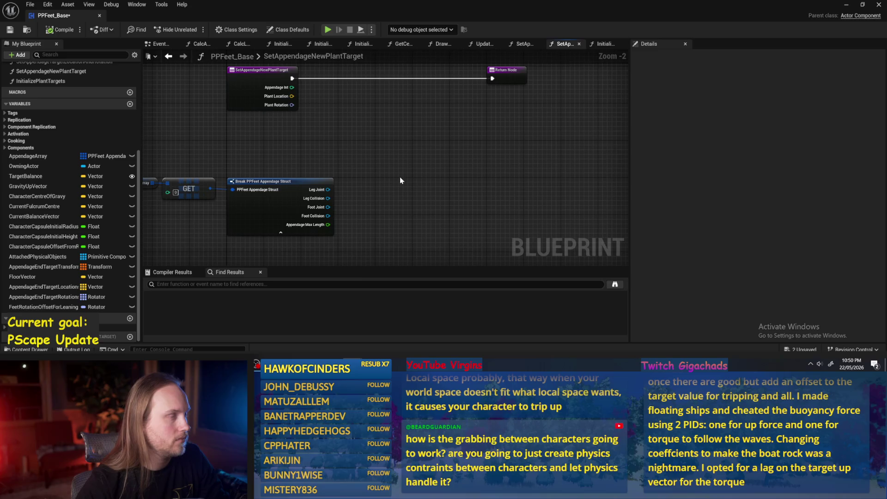
{"action": "scroll", "coordinate": [306, 169], "scroll_direction": "up", "scroll_amount": 2}
{"action": "mouse_move", "coordinate": [308, 148]}
{"action": "left_mouse_down"}
{"action": "mouse_move", "coordinate": [284, 169]}
{"action": "mouse_move", "coordinate": [310, 186]}
{"action": "left_mouse_up"}
{"action": "mouse_move", "coordinate": [367, 178]}
{"action": "left_mouse_down"}
{"action": "mouse_move", "coordinate": [396, 164]}
{"action": "mouse_move", "coordinate": [358, 141]}
{"action": "left_mouse_up"}
{"action": "scroll", "coordinate": [40, 240], "scroll_direction": "up", "scroll_amount": 2}
{"action": "mouse_move", "coordinate": [261, 184]}
{"action": "left_mouse_down"}
{"action": "mouse_move", "coordinate": [291, 193]}
{"action": "mouse_move", "coordinate": [284, 187]}
{"action": "left_mouse_up"}
{"action": "scroll", "coordinate": [275, 184], "scroll_direction": "down", "scroll_amount": 1}
{"action": "scroll", "coordinate": [49, 195], "scroll_direction": "down", "scroll_amount": 1}
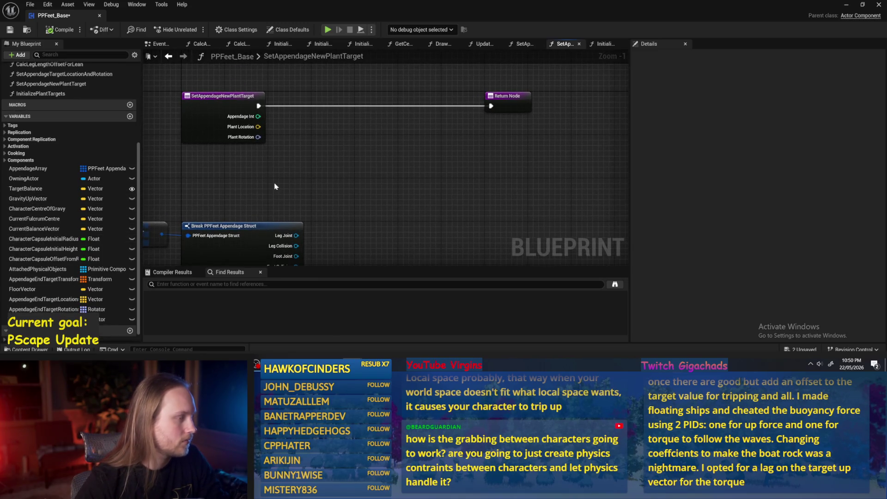
{"action": "left_click", "coordinate": [130, 116]}
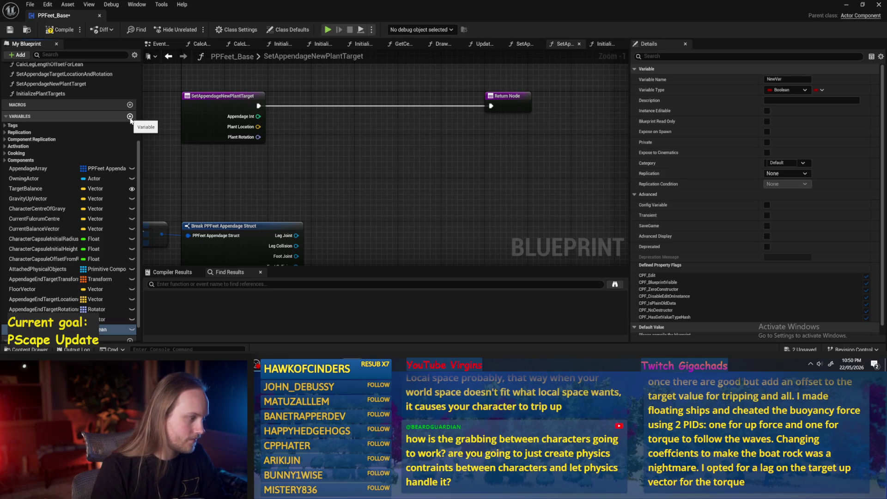
Name the new variable PlantTargetLocation and make it a Vector
{"action": "type", "text": "PlantTargetLocation"}
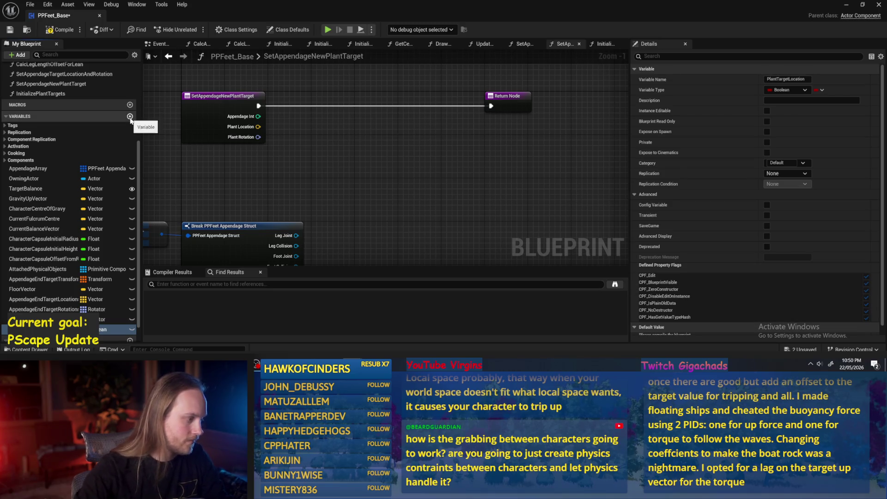
{"action": "key", "text": "Return"}
{"action": "left_click", "coordinate": [84, 329]}
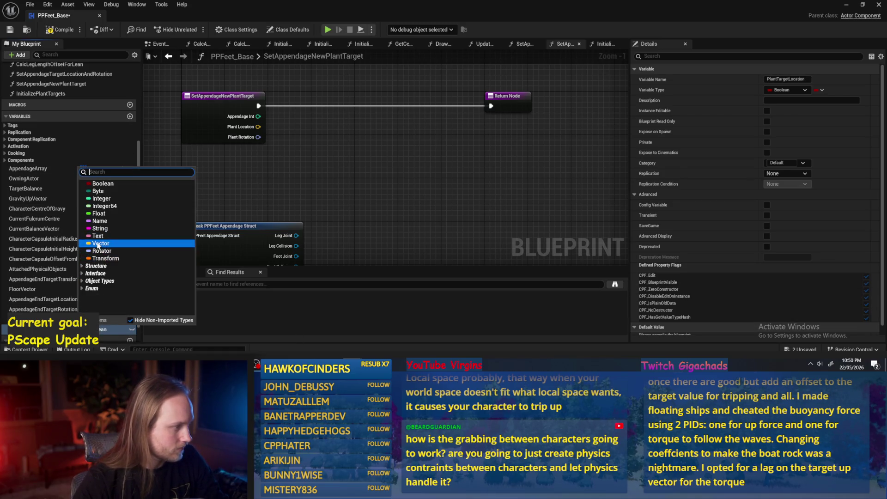
{"action": "left_click", "coordinate": [100, 243]}
Add a PlantTargetRotation variable of type Rotator
{"action": "left_click", "coordinate": [130, 116]}
{"action": "type", "text": "PlantTargetRota"}
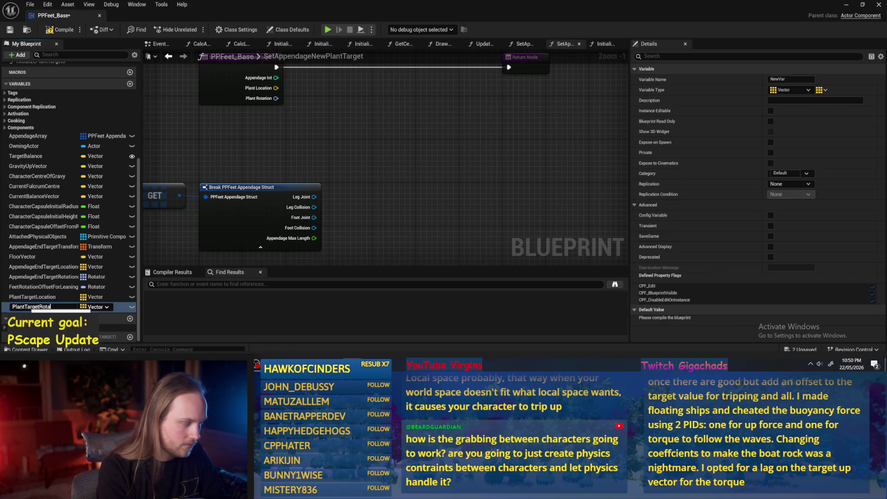
{"action": "type", "text": "tion"}
{"action": "key", "text": "Return"}
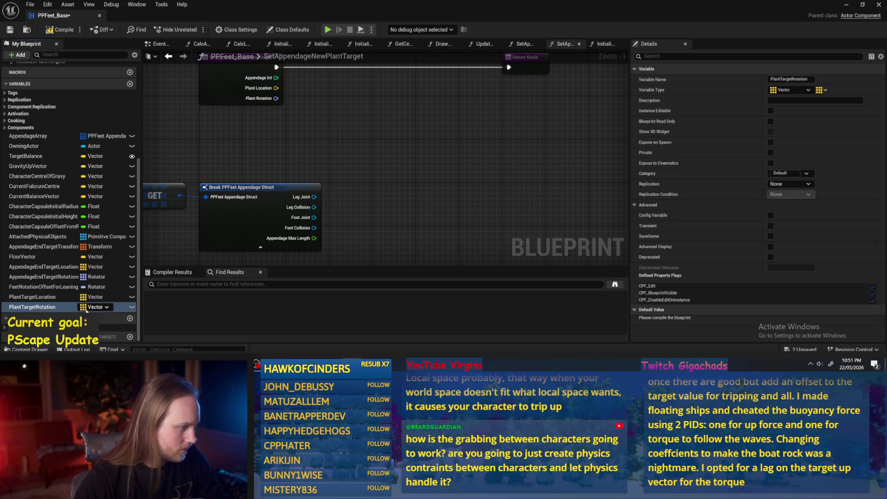
{"action": "left_click", "coordinate": [97, 307]}
{"action": "type", "text": "rotat"}
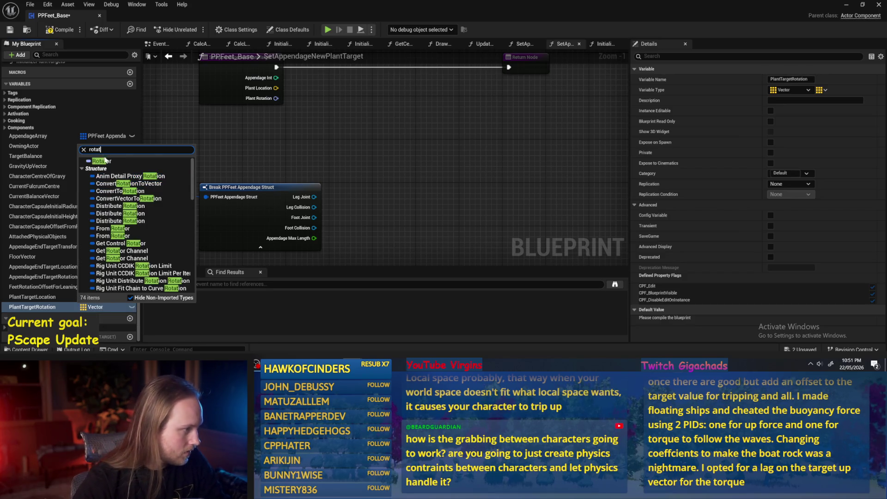
{"action": "left_click", "coordinate": [99, 184]}
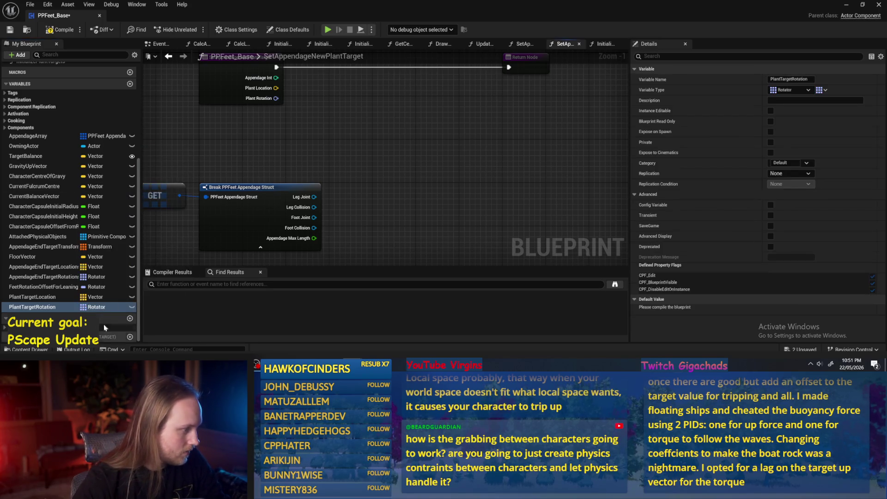
Duplicate PlantTargetRotation into a new Rotator variable named PlantPrevRotation
{"action": "left_click", "coordinate": [129, 84]}
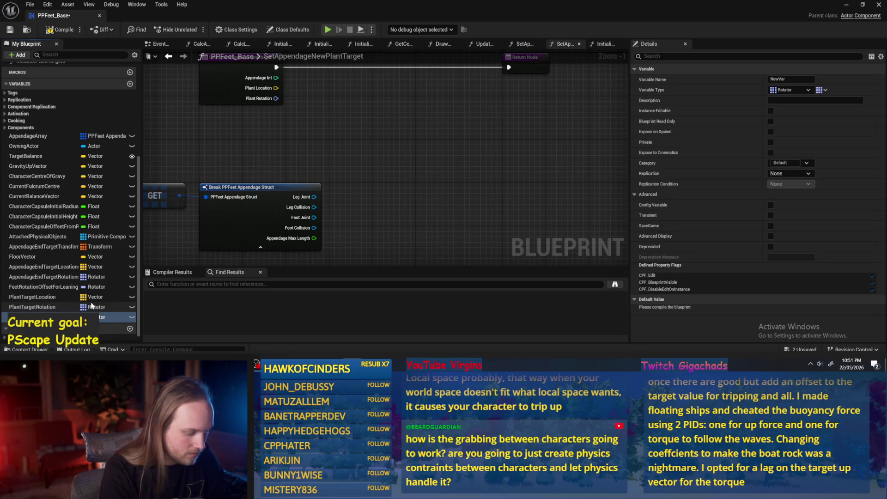
{"action": "left_click", "coordinate": [92, 317]}
{"action": "key", "text": "Escape"}
{"action": "left_click", "coordinate": [32, 307]}
{"action": "right_click", "coordinate": [56, 306]}
{"action": "left_click", "coordinate": [78, 289]}
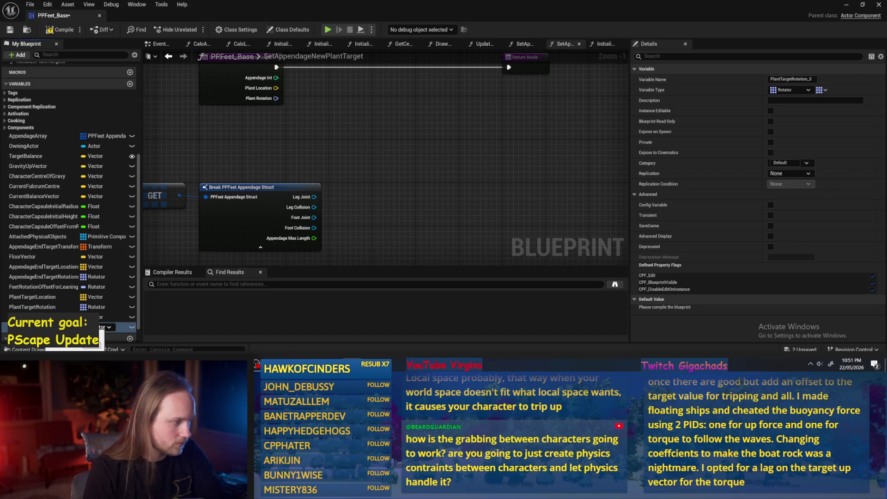
{"action": "key", "text": "Return"}
Save the PPFeet_Base blueprint with Ctrl+S
{"action": "mouse_move", "coordinate": [421, 185]}
{"action": "left_mouse_down"}
{"action": "mouse_move", "coordinate": [453, 141]}
{"action": "mouse_move", "coordinate": [467, 198]}
{"action": "left_mouse_up"}
{"action": "scroll", "coordinate": [467, 198], "scroll_direction": "down", "scroll_amount": 1}
{"action": "left_click_drag", "start_coordinate": [397, 159], "coordinate": [181, 250]}
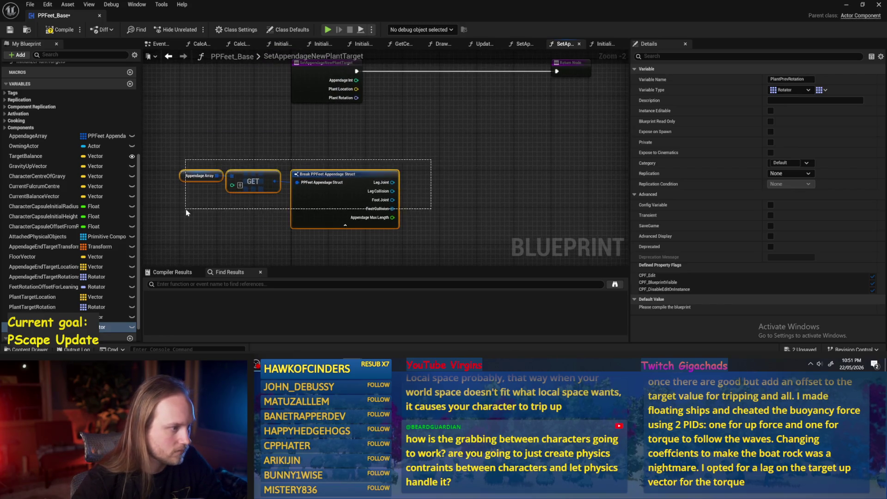
{"action": "left_click", "coordinate": [397, 179]}
{"action": "key", "text": "ctrl+s"}
{"action": "mouse_move", "coordinate": [420, 166]}
{"action": "left_mouse_down"}
{"action": "mouse_move", "coordinate": [445, 153]}
{"action": "mouse_move", "coordinate": [421, 182]}
{"action": "left_mouse_up"}
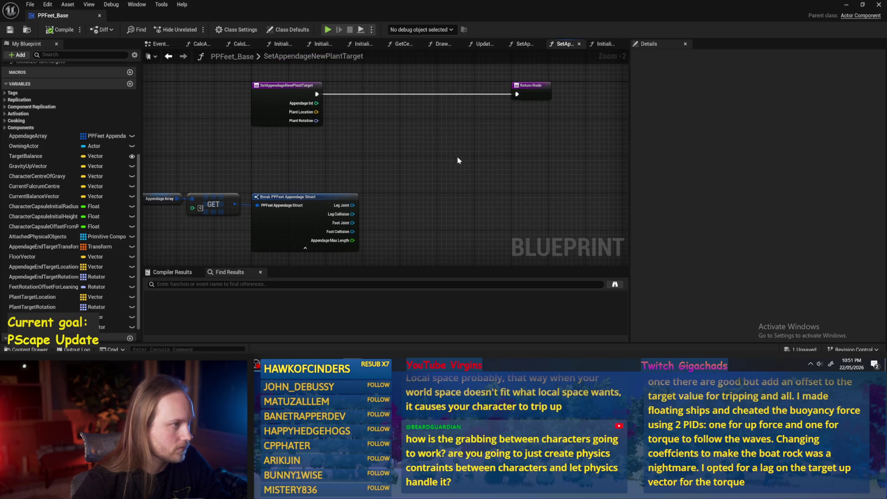
{"action": "left_click_drag", "start_coordinate": [458, 160], "coordinate": [426, 166]}
Compile the Blueprint and delete the old Appendage Array, GET and Break lookup nodes
{"action": "left_click", "coordinate": [60, 30]}
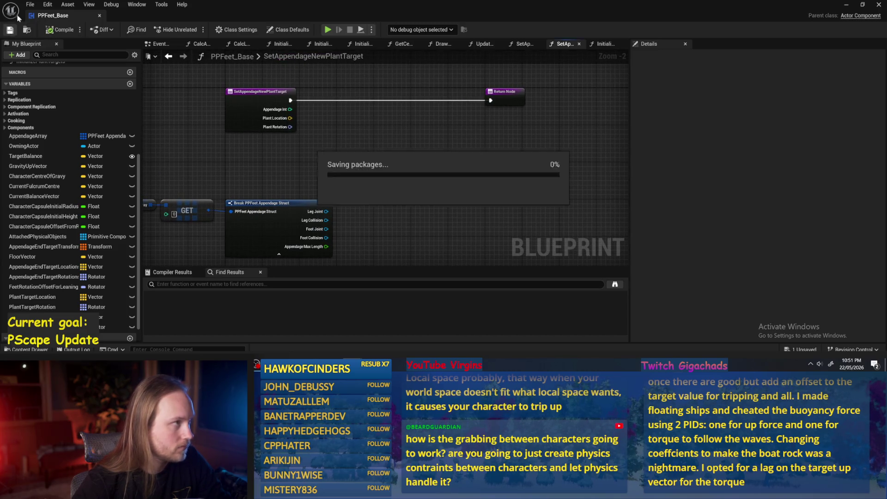
{"action": "left_click_drag", "start_coordinate": [356, 206], "coordinate": [439, 192]}
{"action": "left_click_drag", "start_coordinate": [456, 158], "coordinate": [244, 217]}
{"action": "left_click_drag", "start_coordinate": [341, 231], "coordinate": [458, 211]}
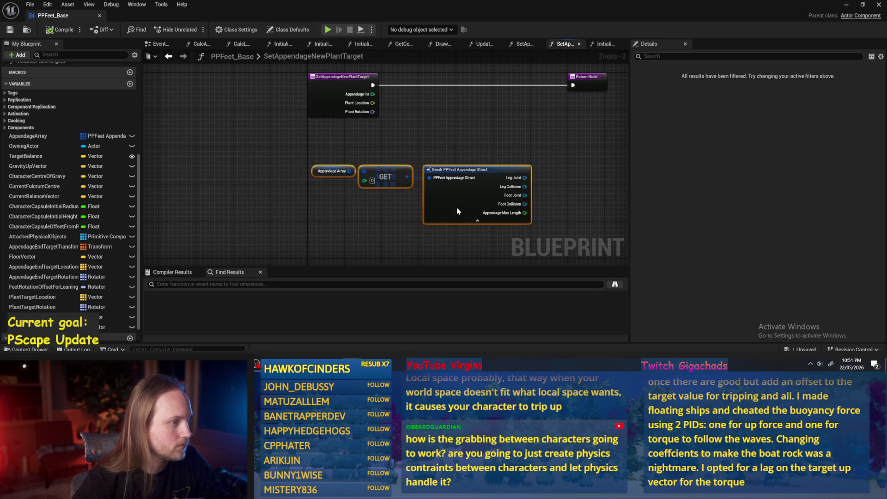
{"action": "left_click_drag", "start_coordinate": [449, 134], "coordinate": [339, 158]}
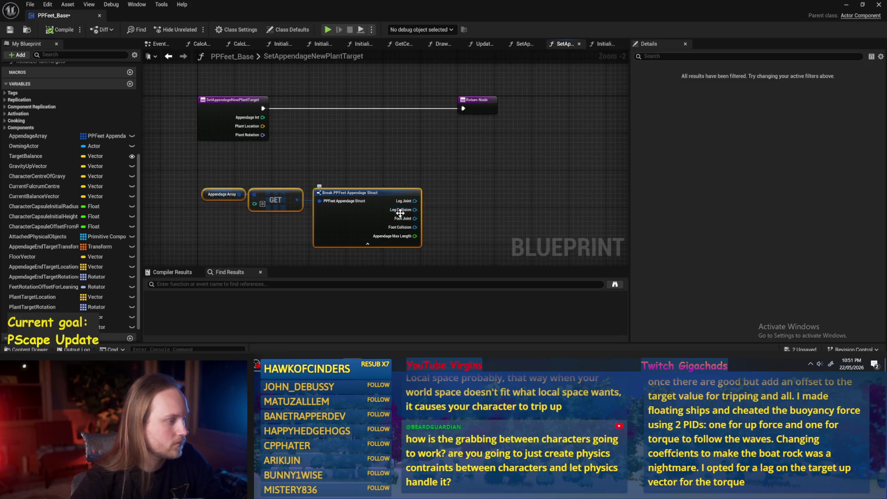
{"action": "key", "text": "Delete"}
Add getters for the PlantTargetLocation and PlantTargetRotation variables
{"action": "mouse_move", "coordinate": [32, 296]}
{"action": "left_mouse_down"}
{"action": "mouse_move", "coordinate": [341, 187]}
{"action": "mouse_move", "coordinate": [348, 162]}
{"action": "left_mouse_up"}
{"action": "left_click", "coordinate": [369, 176]}
{"action": "scroll", "coordinate": [268, 123], "scroll_direction": "up", "scroll_amount": 2}
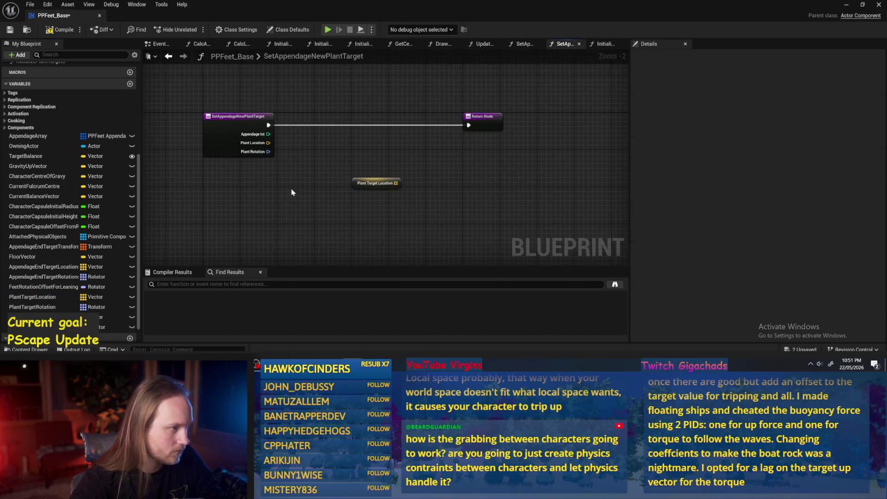
{"action": "mouse_move", "coordinate": [32, 306]}
{"action": "left_mouse_down"}
{"action": "mouse_move", "coordinate": [344, 204]}
{"action": "mouse_move", "coordinate": [324, 191]}
{"action": "mouse_move", "coordinate": [409, 180]}
{"action": "left_mouse_up"}
{"action": "left_click", "coordinate": [364, 218]}
Add two Set Array Elem nodes, one for locations and one for rotations
{"action": "type", "text": "set array elem"}
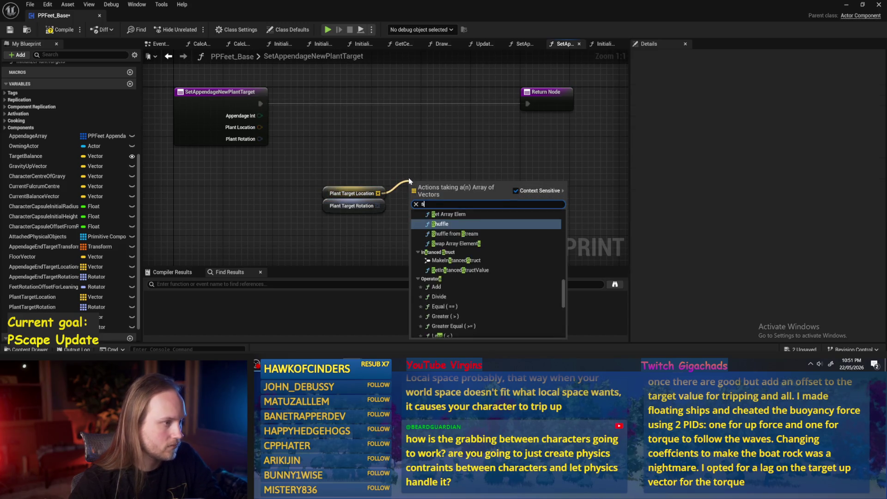
{"action": "left_click", "coordinate": [455, 239]}
{"action": "right_click", "coordinate": [417, 238]}
{"action": "key", "text": "Escape"}
{"action": "mouse_move", "coordinate": [377, 205]}
{"action": "left_mouse_down"}
{"action": "mouse_move", "coordinate": [375, 222]}
{"action": "mouse_move", "coordinate": [397, 155]}
{"action": "left_mouse_up"}
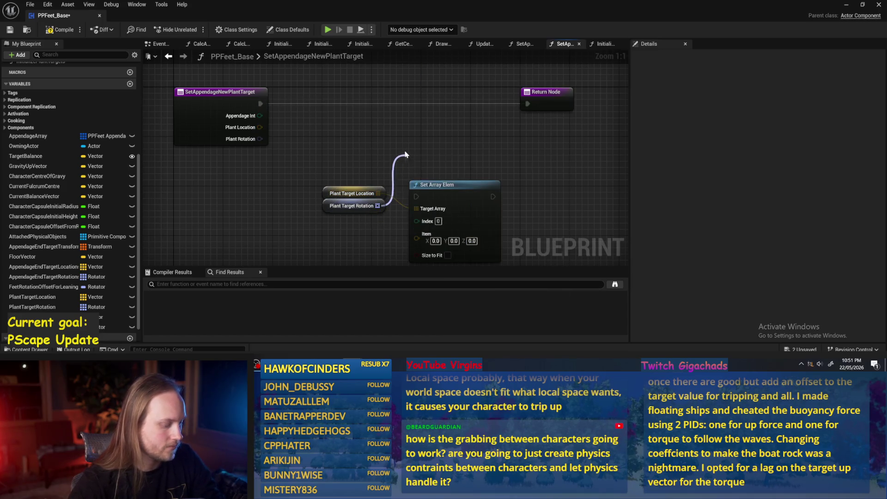
{"action": "left_click", "coordinate": [418, 185]}
{"action": "left_click_drag", "start_coordinate": [445, 201], "coordinate": [438, 84]}
Chain the function entry through both Set Array Elem nodes into the Return Node
{"action": "left_click_drag", "start_coordinate": [258, 142], "coordinate": [410, 80]}
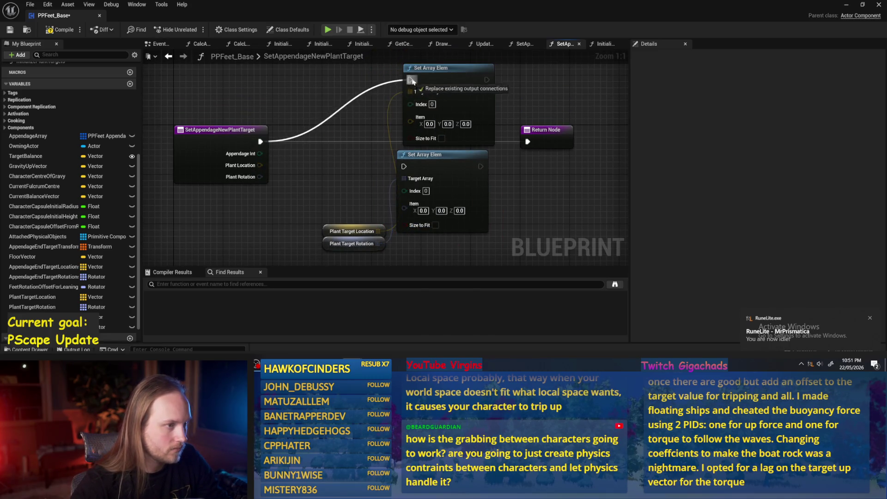
{"action": "left_click_drag", "start_coordinate": [473, 176], "coordinate": [602, 201]}
{"action": "left_click", "coordinate": [545, 134]}
{"action": "left_click_drag", "start_coordinate": [515, 107], "coordinate": [433, 111]}
{"action": "scroll", "coordinate": [433, 110], "scroll_direction": "down", "scroll_amount": 1}
{"action": "mouse_move", "coordinate": [360, 78]}
{"action": "left_mouse_down"}
{"action": "mouse_move", "coordinate": [350, 131]}
{"action": "mouse_move", "coordinate": [443, 185]}
{"action": "left_mouse_up"}
{"action": "mouse_move", "coordinate": [458, 184]}
{"action": "left_mouse_down"}
{"action": "mouse_move", "coordinate": [450, 137]}
{"action": "mouse_move", "coordinate": [452, 145]}
{"action": "mouse_move", "coordinate": [441, 141]}
{"action": "left_mouse_up"}
{"action": "left_click_drag", "start_coordinate": [530, 135], "coordinate": [552, 140]}
{"action": "left_click_drag", "start_coordinate": [495, 141], "coordinate": [535, 141]}
Wire Plant Location and Appendage Int into the setters and enable Size to Fit on both
{"action": "mouse_move", "coordinate": [205, 162]}
{"action": "left_mouse_down"}
{"action": "mouse_move", "coordinate": [435, 182]}
{"action": "mouse_move", "coordinate": [240, 153]}
{"action": "mouse_move", "coordinate": [427, 162]}
{"action": "left_mouse_up"}
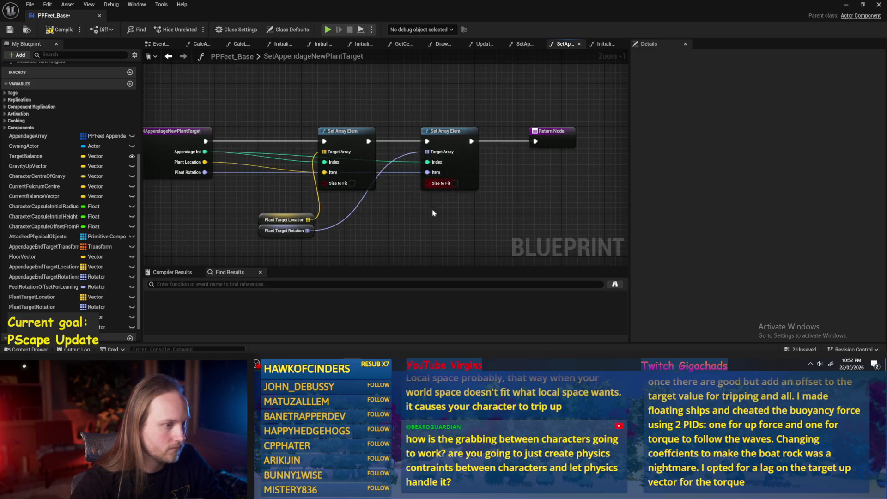
{"action": "left_click_drag", "start_coordinate": [402, 192], "coordinate": [419, 159]}
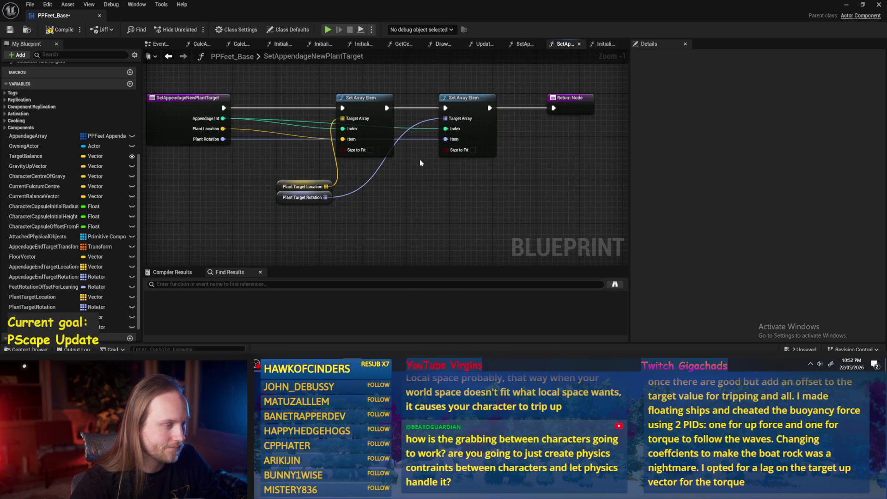
{"action": "left_click", "coordinate": [370, 150]}
{"action": "left_click", "coordinate": [472, 151]}
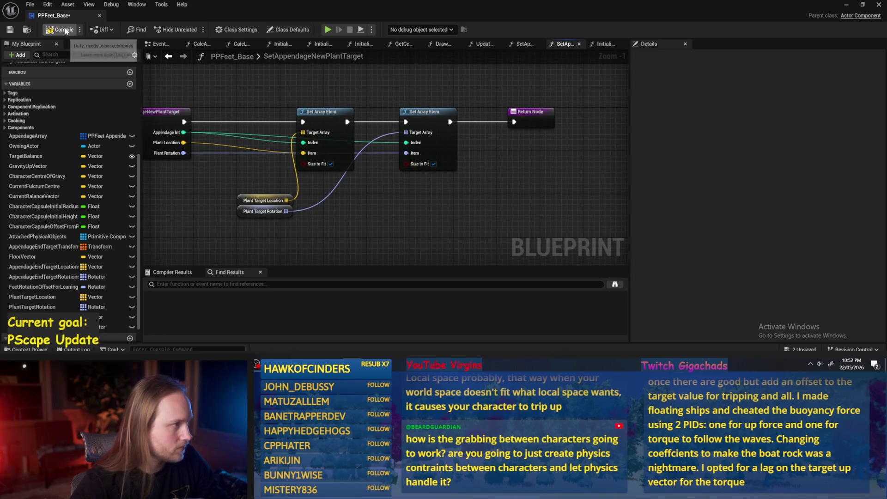
Tidy the getters, setters and Return Node into a neat row
{"action": "left_click_drag", "start_coordinate": [243, 200], "coordinate": [251, 81]}
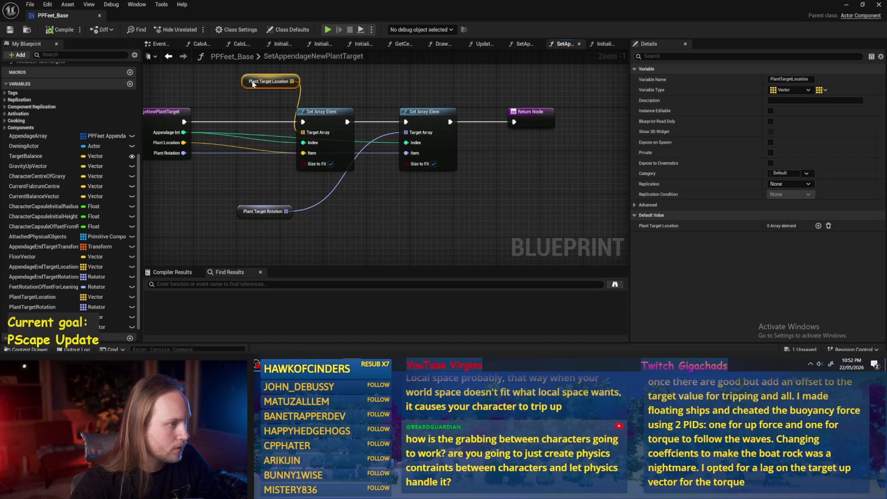
{"action": "mouse_move", "coordinate": [247, 211]}
{"action": "left_mouse_down"}
{"action": "mouse_move", "coordinate": [405, 195]}
{"action": "mouse_move", "coordinate": [410, 178]}
{"action": "left_mouse_up"}
{"action": "mouse_move", "coordinate": [268, 81]}
{"action": "left_mouse_down"}
{"action": "mouse_move", "coordinate": [298, 126]}
{"action": "mouse_move", "coordinate": [304, 178]}
{"action": "left_mouse_up"}
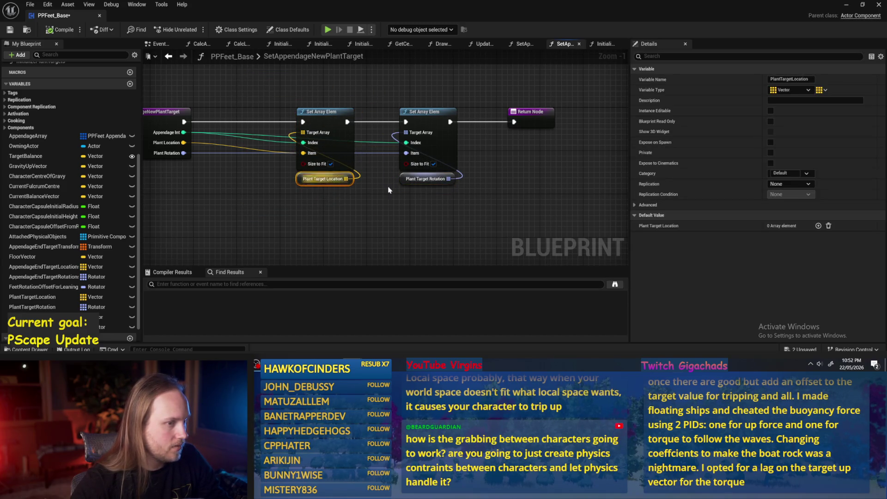
{"action": "mouse_move", "coordinate": [462, 132]}
{"action": "left_mouse_down"}
{"action": "mouse_move", "coordinate": [552, 132]}
{"action": "mouse_move", "coordinate": [192, 220]}
{"action": "left_mouse_up"}
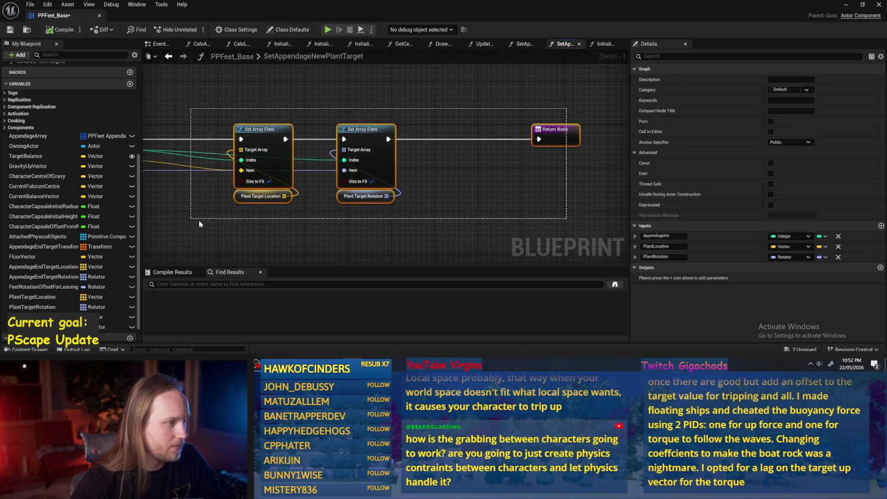
{"action": "mouse_move", "coordinate": [267, 139]}
{"action": "left_mouse_down"}
{"action": "mouse_move", "coordinate": [375, 138]}
{"action": "mouse_move", "coordinate": [291, 130]}
{"action": "left_mouse_up"}
{"action": "left_click", "coordinate": [585, 125]}
{"action": "left_click_drag", "start_coordinate": [590, 128], "coordinate": [490, 128]}
Duplicate the two setter nodes and the array getters
{"action": "left_click_drag", "start_coordinate": [381, 81], "coordinate": [305, 156]}
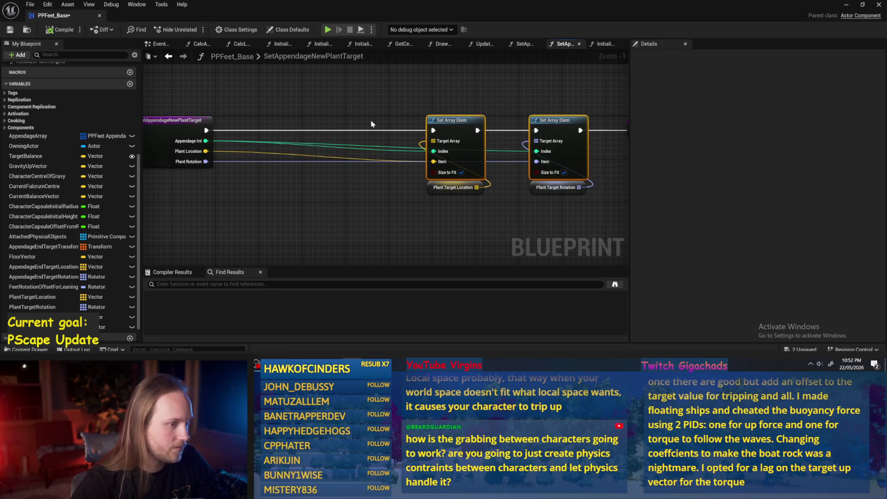
{"action": "key", "text": "ctrl+c"}
{"action": "key", "text": "ctrl+v"}
{"action": "left_click", "coordinate": [481, 190]}
{"action": "left_click_drag", "start_coordinate": [481, 190], "coordinate": [618, 162]}
{"action": "key", "text": "ctrl+c"}
{"action": "key", "text": "ctrl+v"}
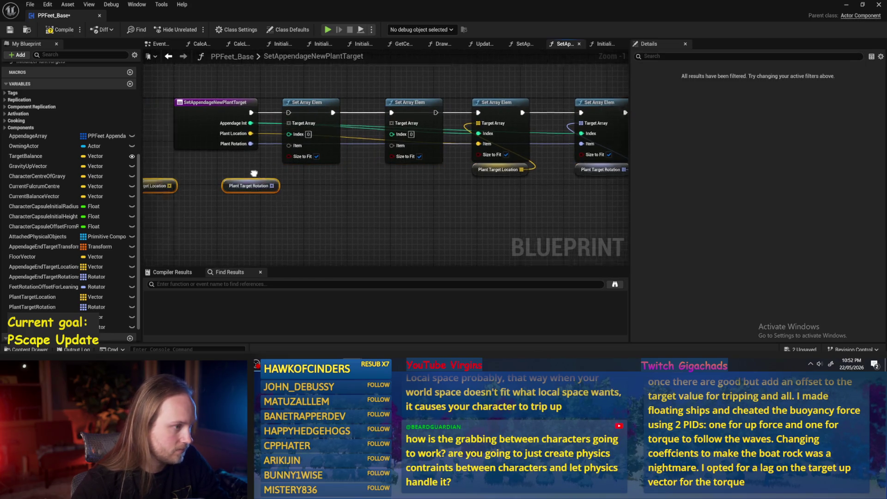
Add array GET nodes off the location and rotation arrays
{"action": "left_click_drag", "start_coordinate": [306, 184], "coordinate": [331, 221]}
{"action": "key", "text": "Delete"}
{"action": "mouse_move", "coordinate": [269, 221]}
{"action": "left_mouse_down"}
{"action": "mouse_move", "coordinate": [288, 185]}
{"action": "mouse_move", "coordinate": [322, 179]}
{"action": "left_mouse_up"}
{"action": "type", "text": "get"}
{"action": "key", "text": "Return"}
{"action": "key", "text": "Delete"}
{"action": "left_click_drag", "start_coordinate": [268, 221], "coordinate": [294, 187]}
{"action": "type", "text": "get"}
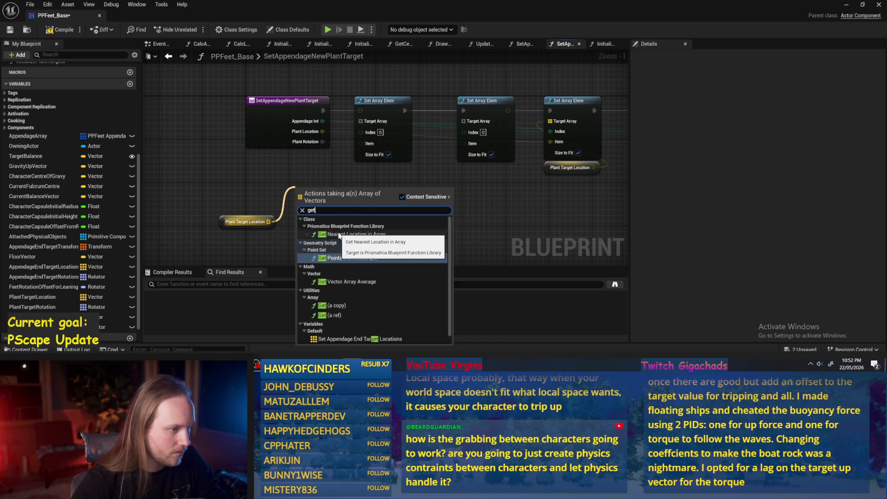
{"action": "scroll", "coordinate": [337, 286], "scroll_direction": "down", "scroll_amount": 1}
{"action": "left_click", "coordinate": [337, 302]}
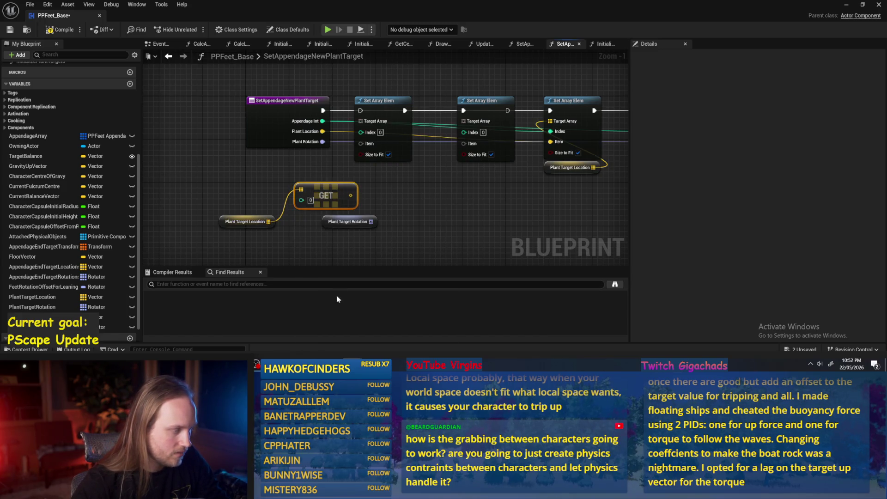
{"action": "left_click_drag", "start_coordinate": [347, 222], "coordinate": [413, 231]}
{"action": "type", "text": "g"}
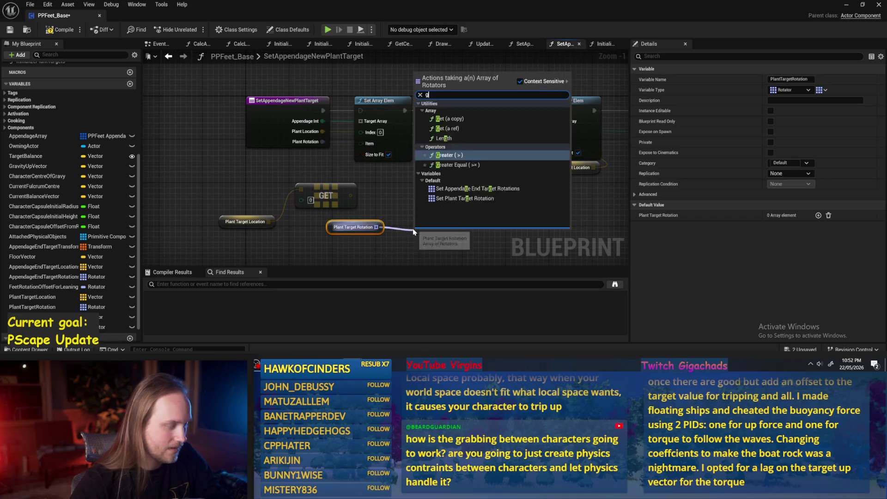
{"action": "type", "text": "et"}
{"action": "key", "text": "Return"}
Feed the stored location into the first copied setter, targeting a PlantPrevLocation getter
{"action": "mouse_move", "coordinate": [354, 196]}
{"action": "left_mouse_down"}
{"action": "mouse_move", "coordinate": [376, 136]}
{"action": "mouse_move", "coordinate": [368, 150]}
{"action": "mouse_move", "coordinate": [360, 143]}
{"action": "left_mouse_up"}
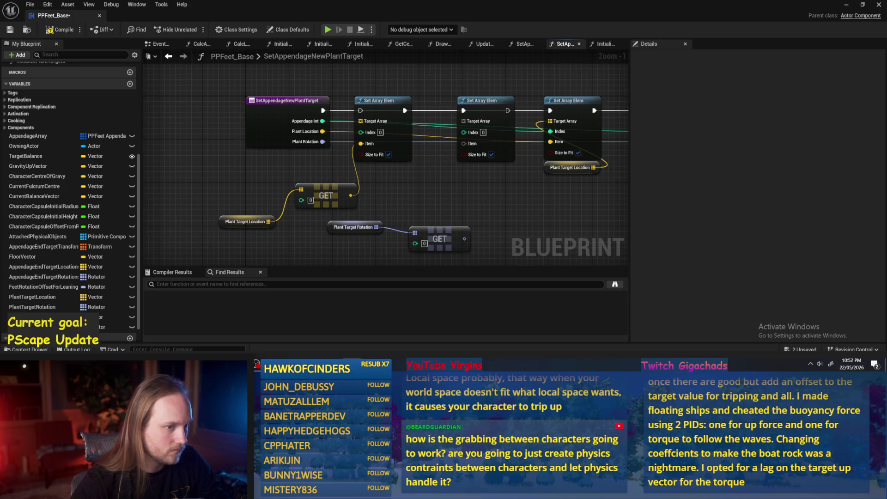
{"action": "left_click", "coordinate": [242, 189]}
{"action": "key", "text": "Delete"}
{"action": "mouse_move", "coordinate": [46, 317]}
{"action": "left_mouse_down"}
{"action": "mouse_move", "coordinate": [244, 170]}
{"action": "mouse_move", "coordinate": [296, 153]}
{"action": "mouse_move", "coordinate": [365, 89]}
{"action": "left_mouse_up"}
{"action": "left_click", "coordinate": [261, 167]}
{"action": "left_click_drag", "start_coordinate": [257, 162], "coordinate": [370, 78]}
Have the location GET read Plant Target Location at Appendage Int
{"action": "left_click", "coordinate": [459, 181]}
{"action": "key", "text": "ctrl+c"}
{"action": "key", "text": "ctrl+v"}
{"action": "left_click_drag", "start_coordinate": [248, 181], "coordinate": [298, 180]}
{"action": "left_click_drag", "start_coordinate": [204, 178], "coordinate": [236, 179]}
{"action": "mouse_move", "coordinate": [319, 112]}
{"action": "left_mouse_down"}
{"action": "mouse_move", "coordinate": [314, 175]}
{"action": "mouse_move", "coordinate": [299, 192]}
{"action": "left_mouse_up"}
Store the rotation at Appendage Int into PlantPrevRotation and chain that setter in
{"action": "left_click_drag", "start_coordinate": [365, 204], "coordinate": [381, 192]}
{"action": "left_click_drag", "start_coordinate": [424, 239], "coordinate": [412, 160]}
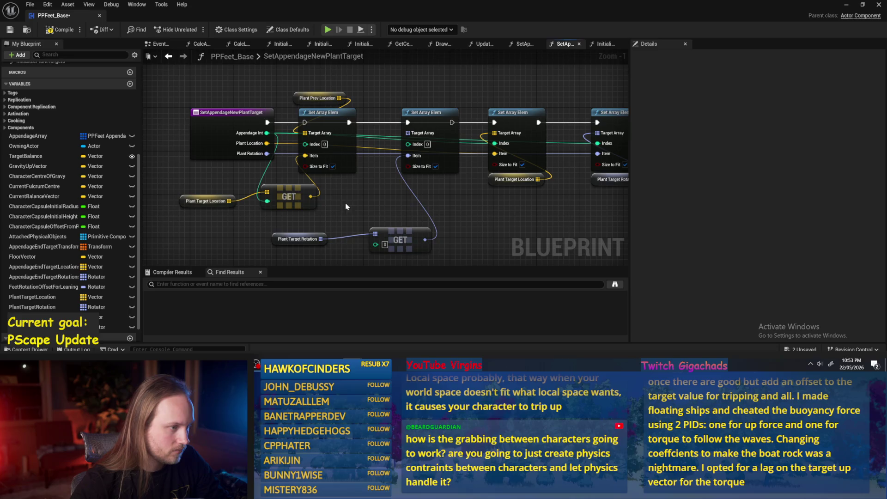
{"action": "left_click_drag", "start_coordinate": [267, 133], "coordinate": [375, 244]}
{"action": "mouse_move", "coordinate": [70, 326]}
{"action": "left_mouse_down"}
{"action": "mouse_move", "coordinate": [184, 277]}
{"action": "mouse_move", "coordinate": [379, 79]}
{"action": "mouse_move", "coordinate": [370, 72]}
{"action": "mouse_move", "coordinate": [392, 134]}
{"action": "mouse_move", "coordinate": [379, 155]}
{"action": "mouse_move", "coordinate": [466, 144]}
{"action": "left_mouse_up"}
{"action": "left_click", "coordinate": [400, 91]}
{"action": "left_click_drag", "start_coordinate": [355, 136], "coordinate": [371, 120]}
Connect the function entry to the first Plant Prev setter, save PPFeet_Base, and switch to the level
{"action": "left_click_drag", "start_coordinate": [459, 144], "coordinate": [463, 129]}
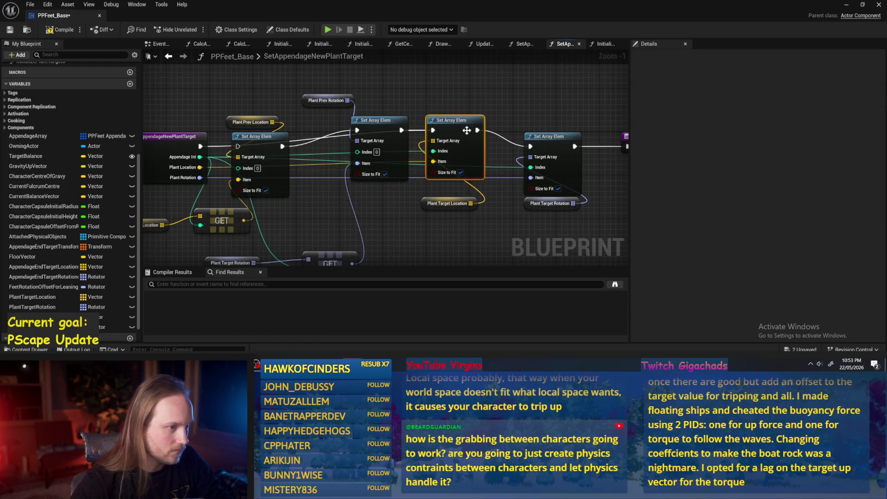
{"action": "left_click_drag", "start_coordinate": [293, 184], "coordinate": [309, 192]}
{"action": "left_click_drag", "start_coordinate": [223, 153], "coordinate": [255, 154]}
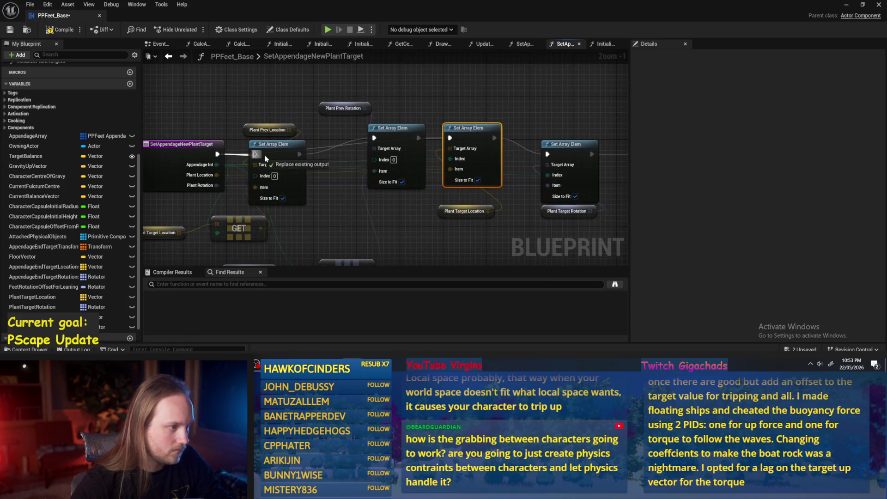
{"action": "scroll", "coordinate": [370, 203], "scroll_direction": "down", "scroll_amount": 1}
{"action": "left_click_drag", "start_coordinate": [416, 223], "coordinate": [333, 185]}
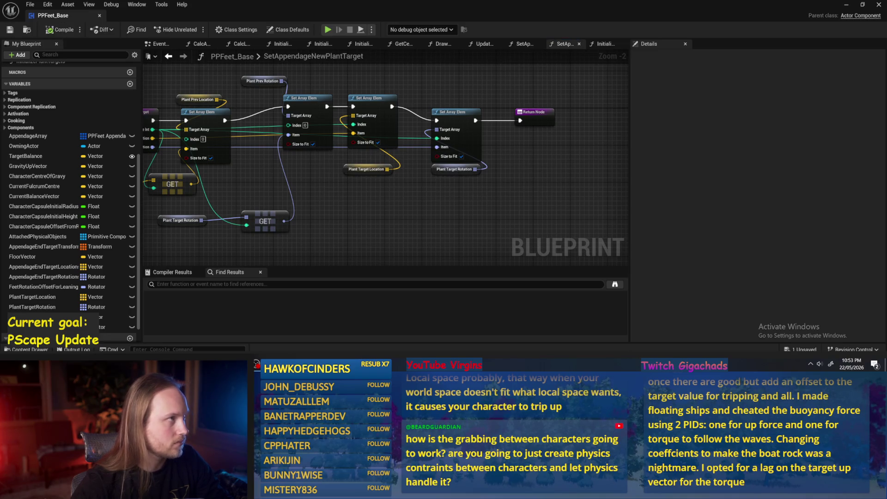
{"action": "mouse_move", "coordinate": [464, 202]}
{"action": "left_mouse_down"}
{"action": "mouse_move", "coordinate": [477, 160]}
{"action": "mouse_move", "coordinate": [395, 183]}
{"action": "mouse_move", "coordinate": [412, 210]}
{"action": "left_mouse_up"}
{"action": "key", "text": "ctrl+s"}
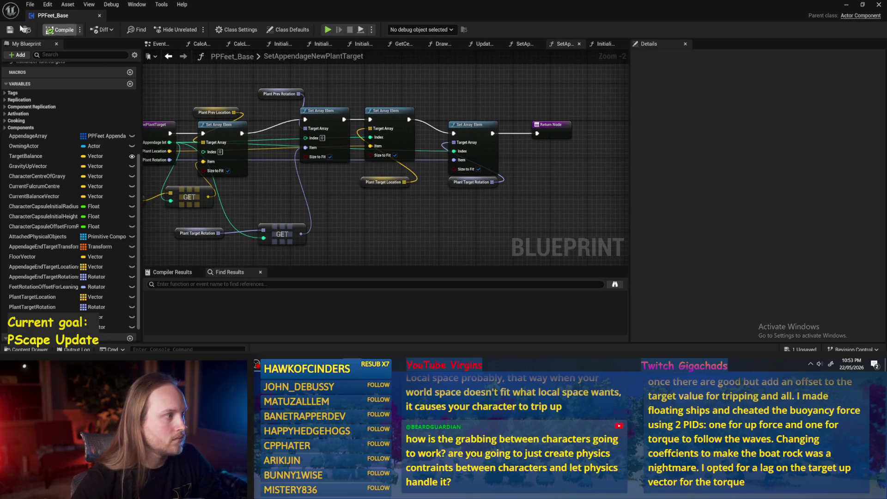
{"action": "key", "text": "alt+Tab"}
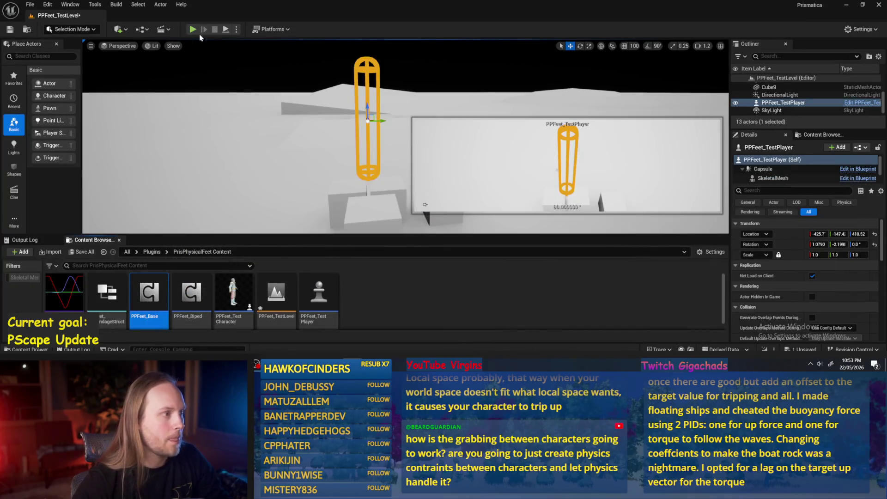
Run and stop a Play session in the test level, then compile PPFeet_Base
{"action": "left_click", "coordinate": [192, 29]}
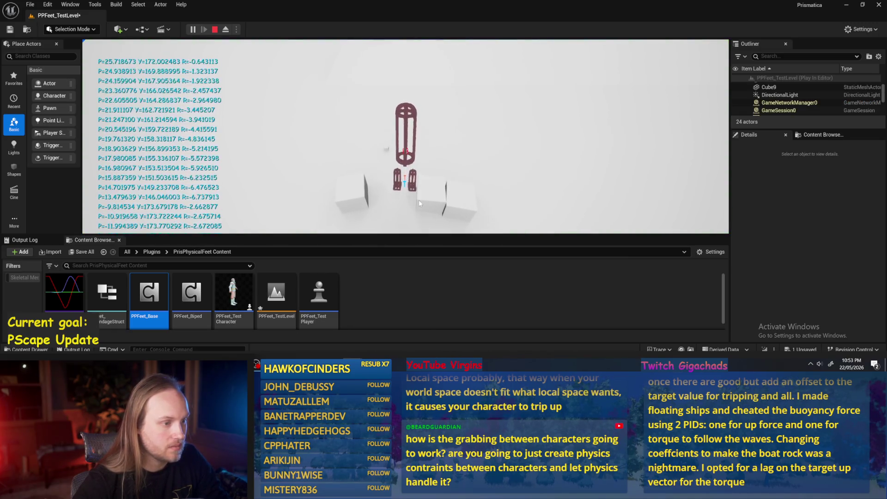
{"action": "key", "text": "Escape"}
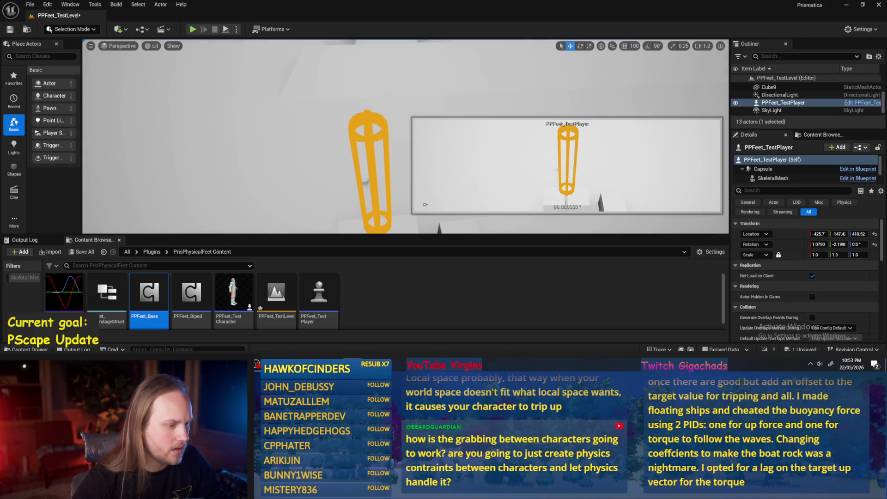
{"action": "key", "text": "alt+Tab"}
{"action": "left_click", "coordinate": [59, 31]}
{"action": "mouse_move", "coordinate": [506, 200]}
{"action": "left_mouse_down"}
{"action": "mouse_move", "coordinate": [418, 203]}
{"action": "mouse_move", "coordinate": [511, 176]}
{"action": "mouse_move", "coordinate": [432, 199]}
{"action": "left_mouse_up"}
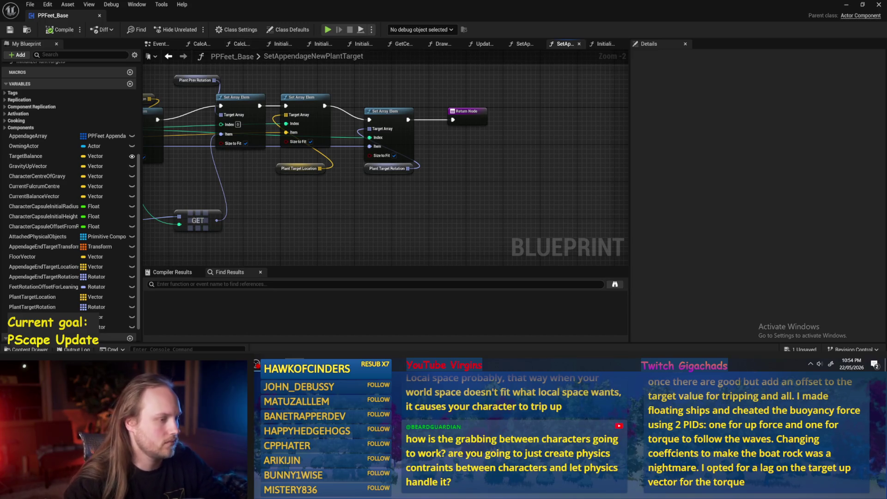
Move the rotation GET node and Plant Target Rotation getter beside the setters, then save PPFeet_Base
{"action": "left_click", "coordinate": [327, 98]}
{"action": "left_click", "coordinate": [310, 150]}
{"action": "mouse_move", "coordinate": [307, 234]}
{"action": "left_mouse_down"}
{"action": "mouse_move", "coordinate": [304, 210]}
{"action": "mouse_move", "coordinate": [316, 192]}
{"action": "left_mouse_up"}
{"action": "left_click_drag", "start_coordinate": [216, 242], "coordinate": [247, 222]}
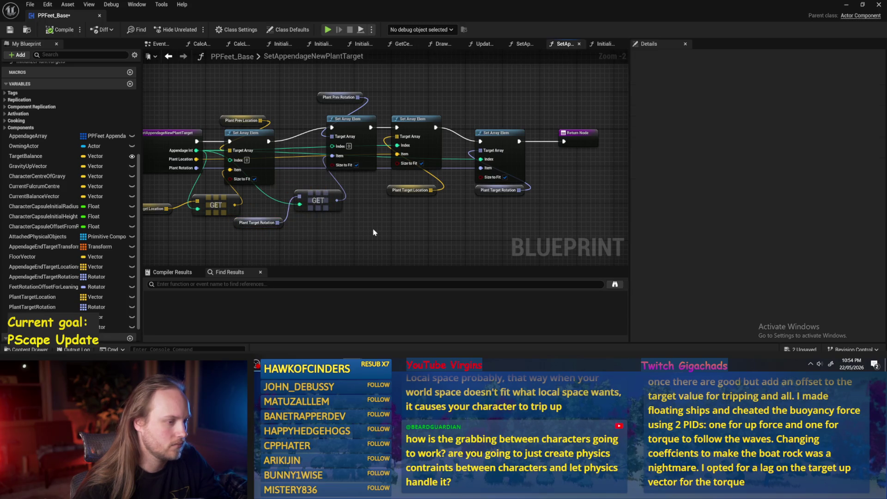
{"action": "left_click", "coordinate": [259, 244]}
{"action": "left_click", "coordinate": [10, 30]}
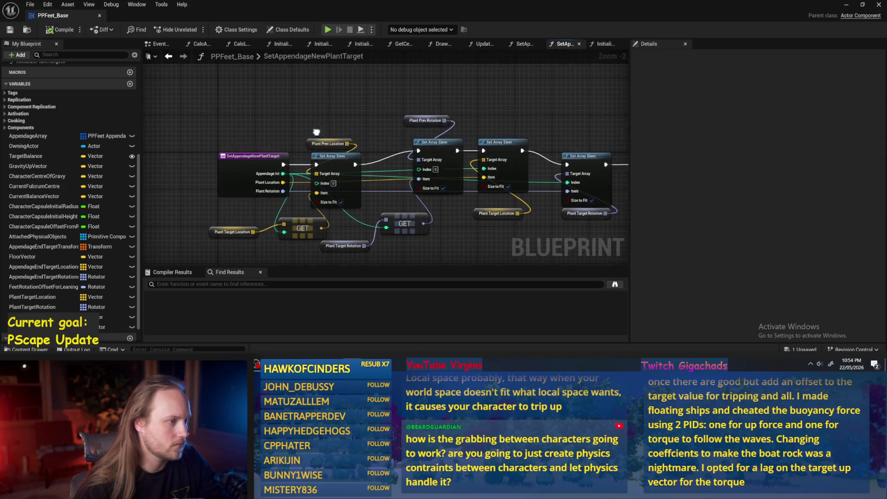
{"action": "left_click_drag", "start_coordinate": [329, 124], "coordinate": [249, 137]}
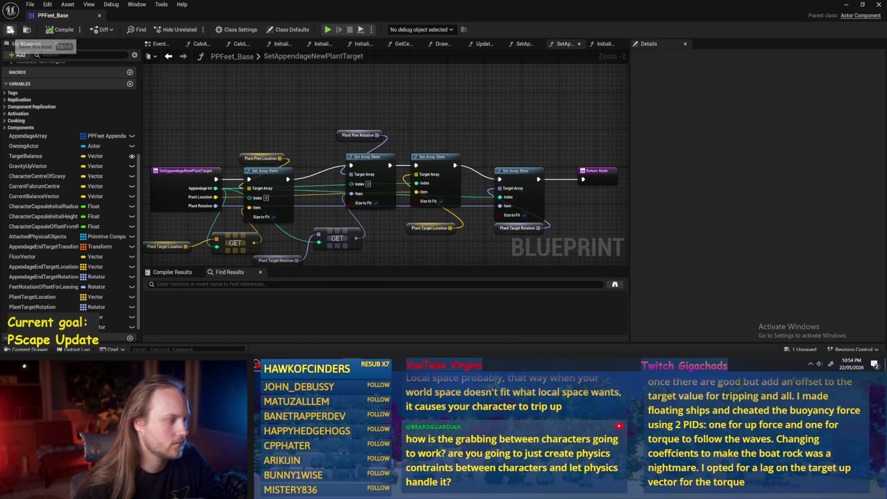
{"action": "key", "text": "alt+Tab"}
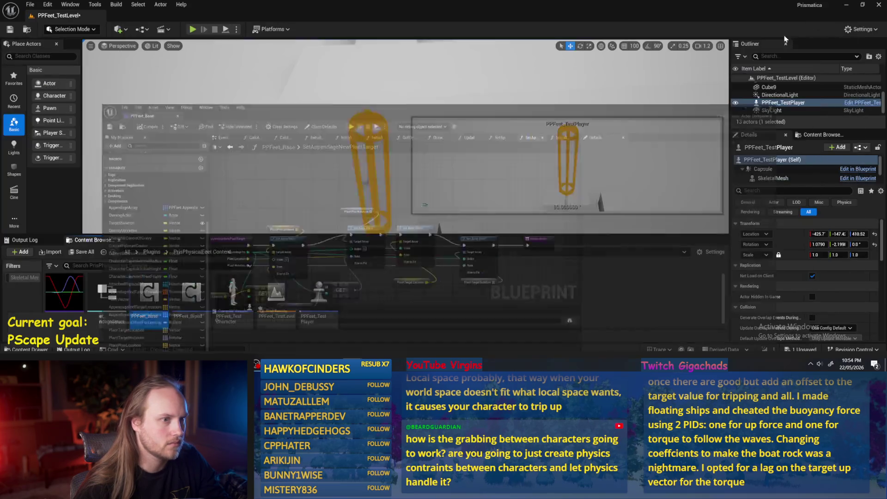
Move the four cubes near the player capsule to the right
{"action": "scroll", "coordinate": [424, 204], "scroll_direction": "up", "scroll_amount": 3}
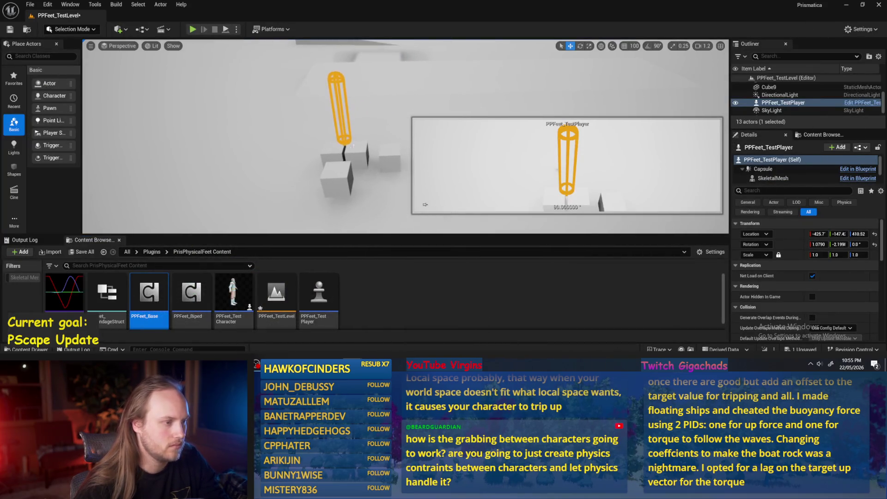
{"action": "left_click", "coordinate": [356, 155]}
{"action": "left_click", "coordinate": [394, 158], "text": "ctrl"}
{"action": "left_click", "coordinate": [352, 173], "text": "ctrl"}
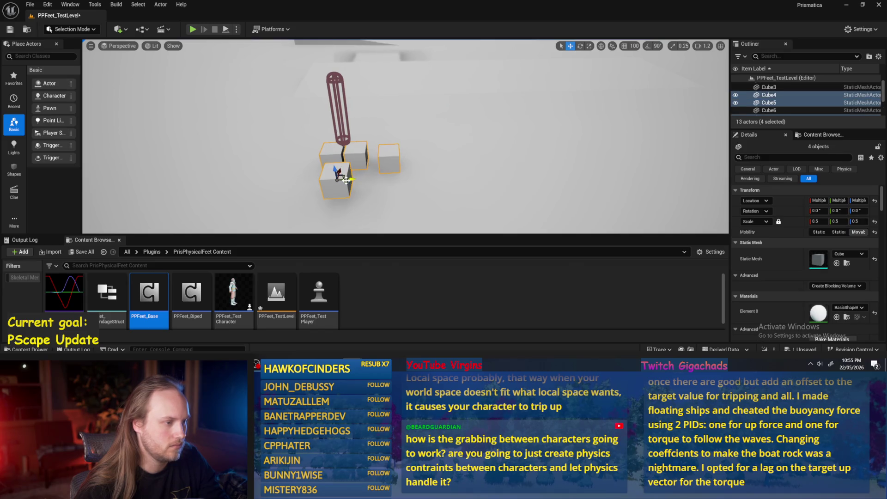
{"action": "left_click_drag", "start_coordinate": [346, 179], "coordinate": [454, 172]}
Play the level, focus on Cube7, stop, and undo a trial capsule move
{"action": "left_click", "coordinate": [226, 30]}
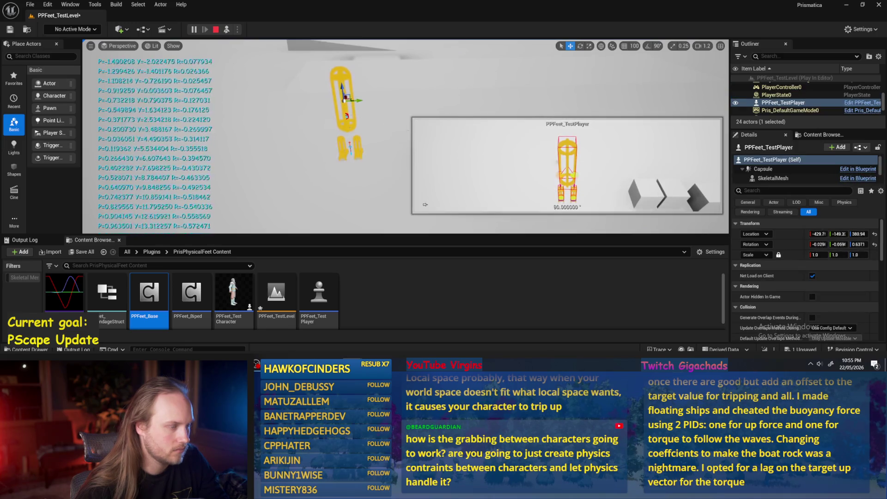
{"action": "left_click", "coordinate": [392, 134]}
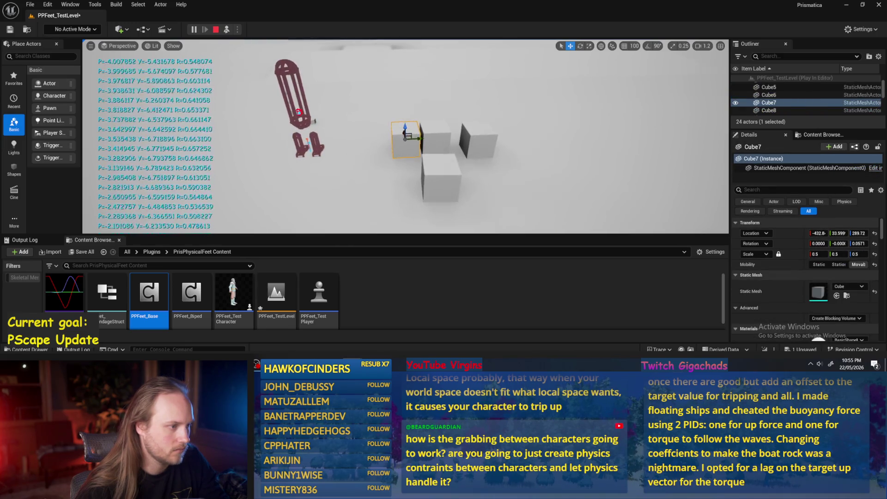
{"action": "key", "text": "f"}
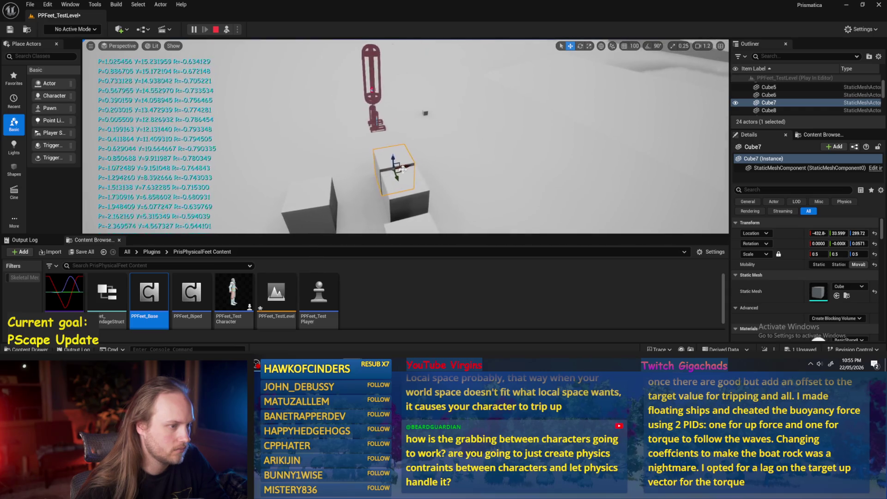
{"action": "key", "text": "Escape"}
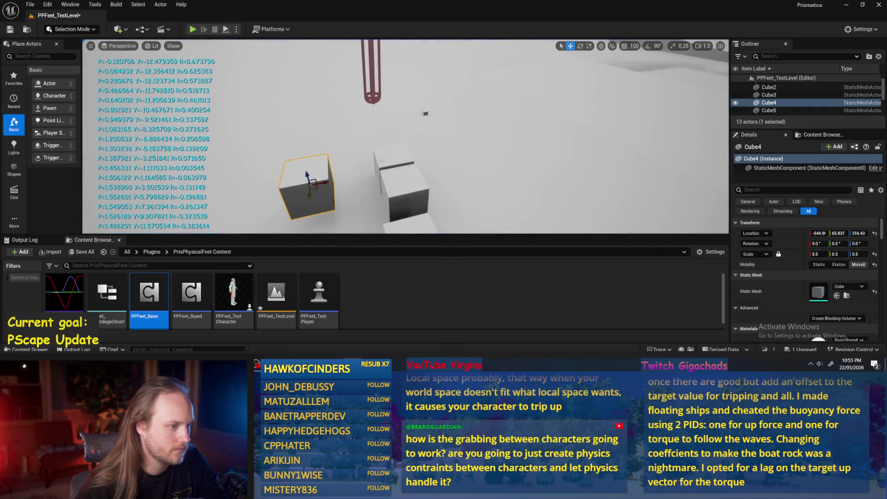
{"action": "left_click", "coordinate": [372, 95]}
{"action": "left_click_drag", "start_coordinate": [377, 60], "coordinate": [485, 95]}
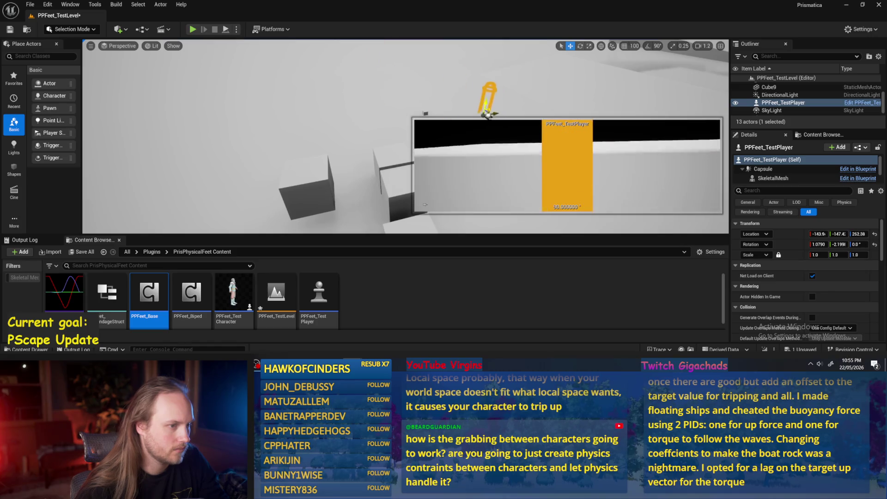
{"action": "key", "text": "ctrl+z"}
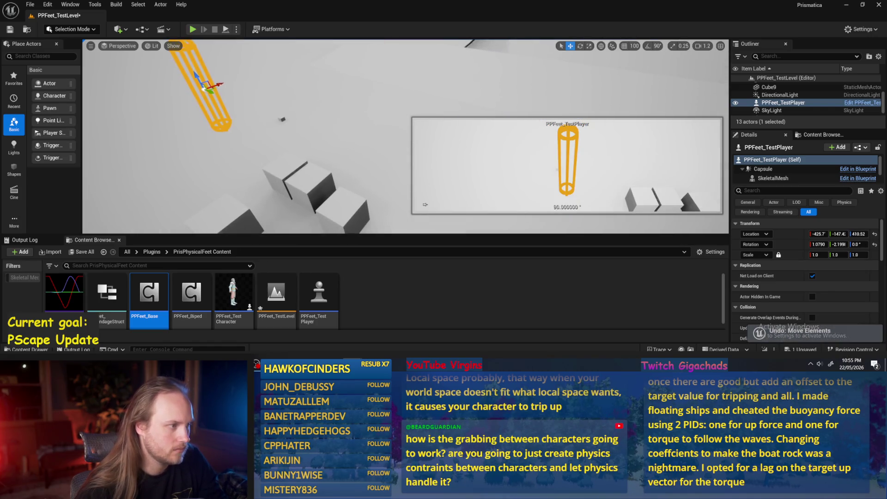
Play again, eject with F8, and move Cube8 up and to the right
{"action": "key", "text": "alt+p"}
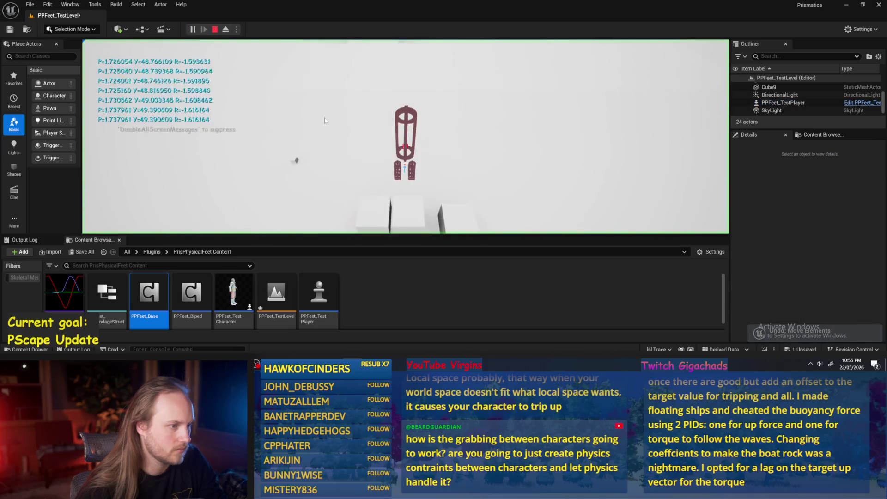
{"action": "key", "text": "F8"}
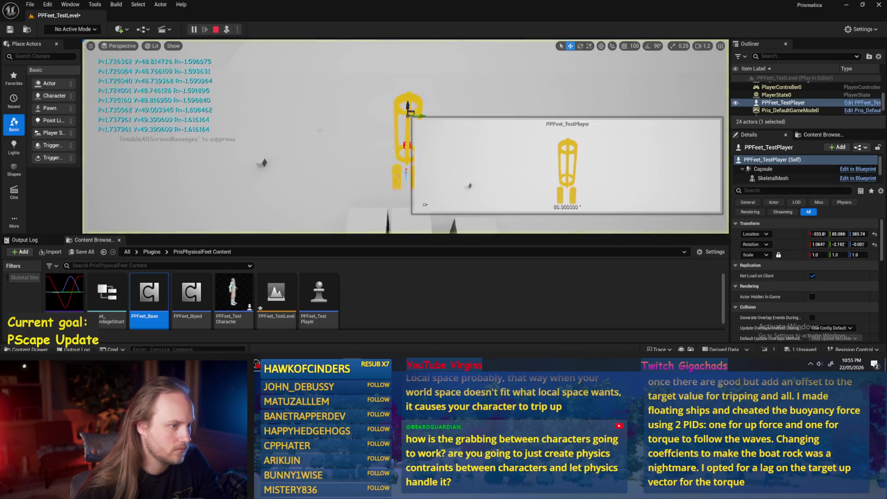
{"action": "left_click", "coordinate": [353, 158]}
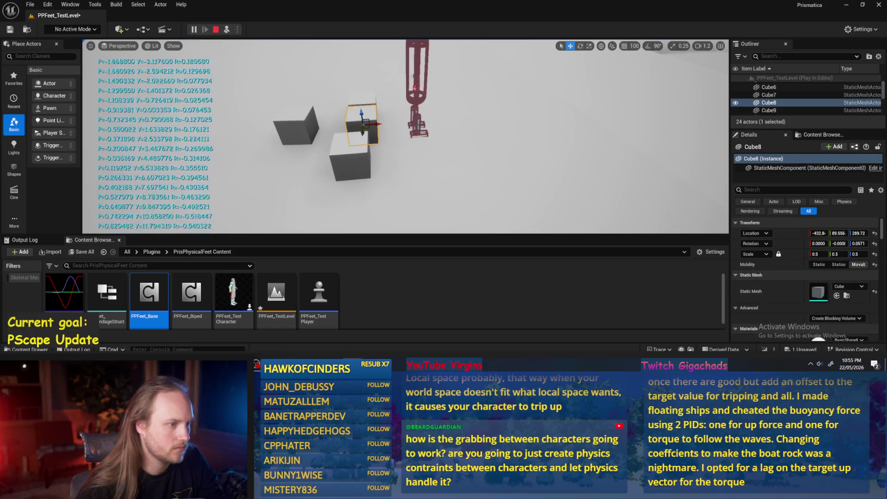
{"action": "mouse_move", "coordinate": [353, 158]}
{"action": "left_mouse_down"}
{"action": "mouse_move", "coordinate": [364, 99]}
{"action": "mouse_move", "coordinate": [399, 61]}
{"action": "left_mouse_up"}
Stop the session, Save All, and return to the PPFeet_Base Blueprint
{"action": "key", "text": "Escape"}
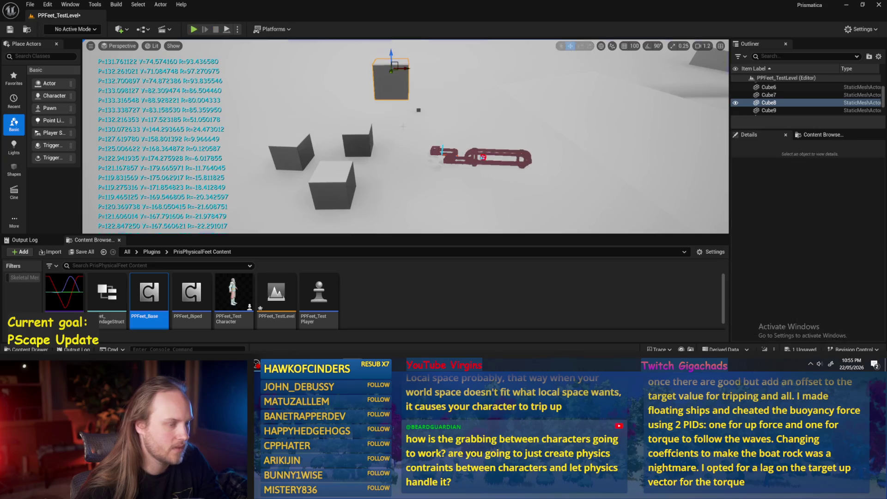
{"action": "left_click", "coordinate": [31, 4]}
{"action": "left_click", "coordinate": [51, 115]}
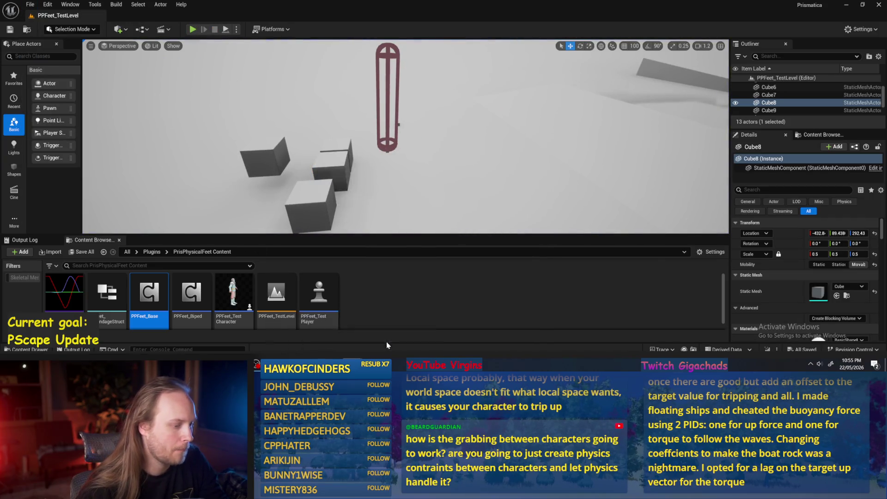
{"action": "key", "text": "alt+Tab"}
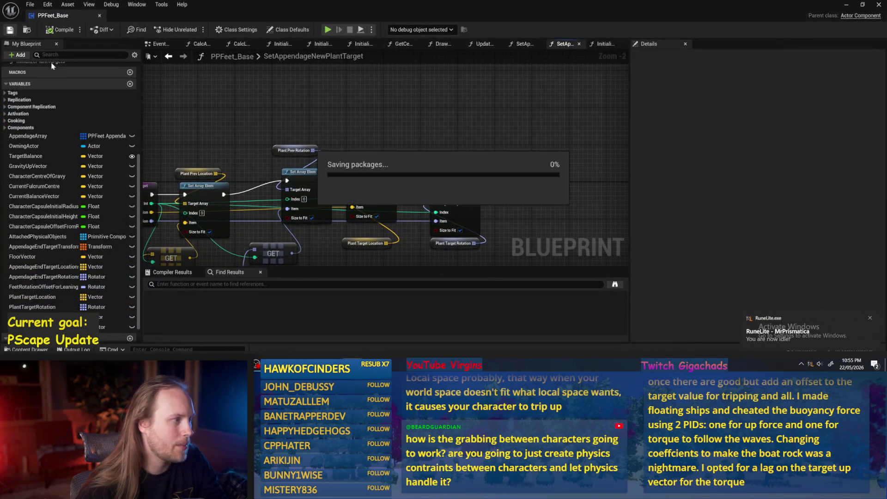
Pan the SetAppendageNewPlantTarget graph, then minimize the Blueprint window to reach PPFeet_TestLevel
{"action": "scroll", "coordinate": [69, 185], "scroll_direction": "up", "scroll_amount": 5}
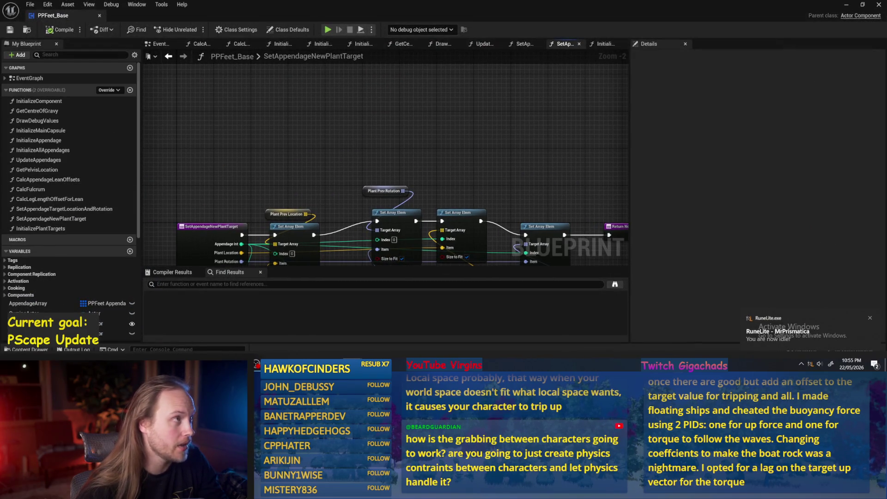
{"action": "left_click_drag", "start_coordinate": [338, 153], "coordinate": [369, 156]}
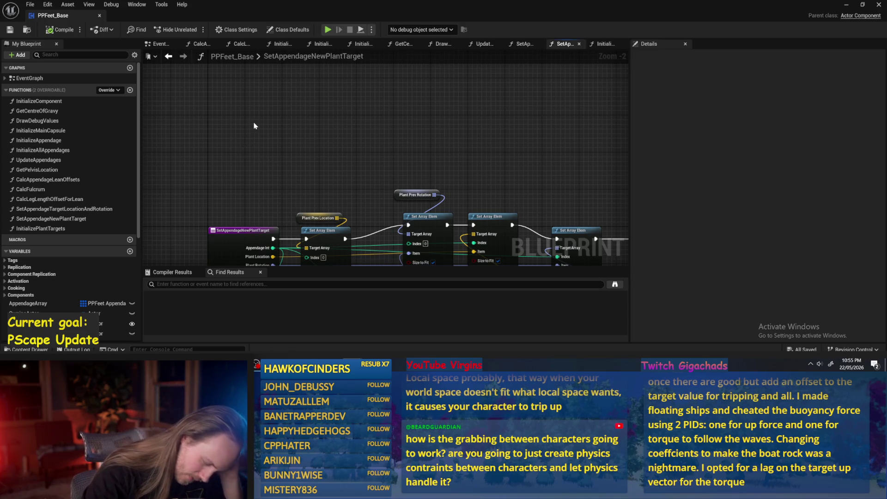
{"action": "left_click", "coordinate": [846, 5]}
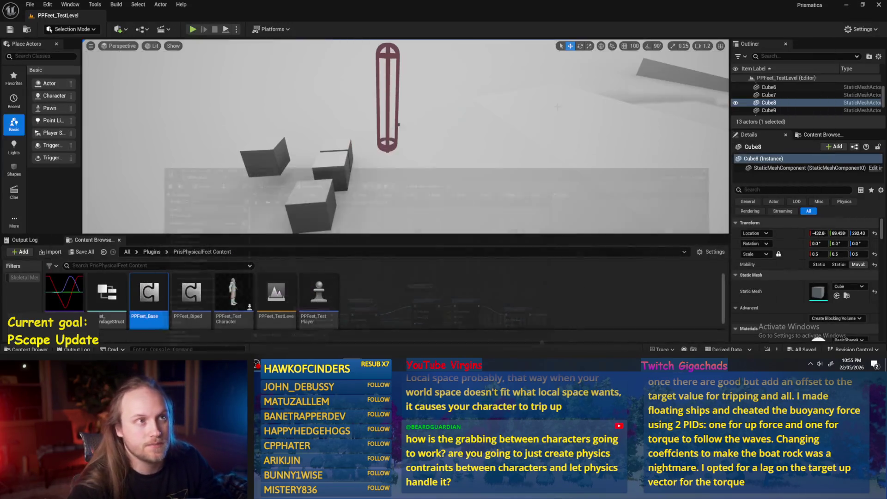
Open PPCMS_TestLevel from PrismaticaPhysicalCharacterMovementSystem Content and play it in the game view
{"action": "left_click", "coordinate": [103, 252]}
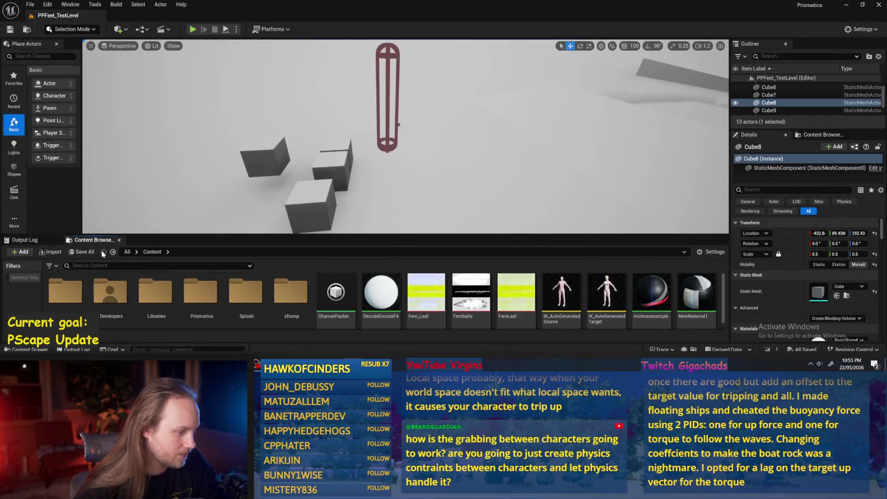
{"action": "left_click", "coordinate": [112, 253]}
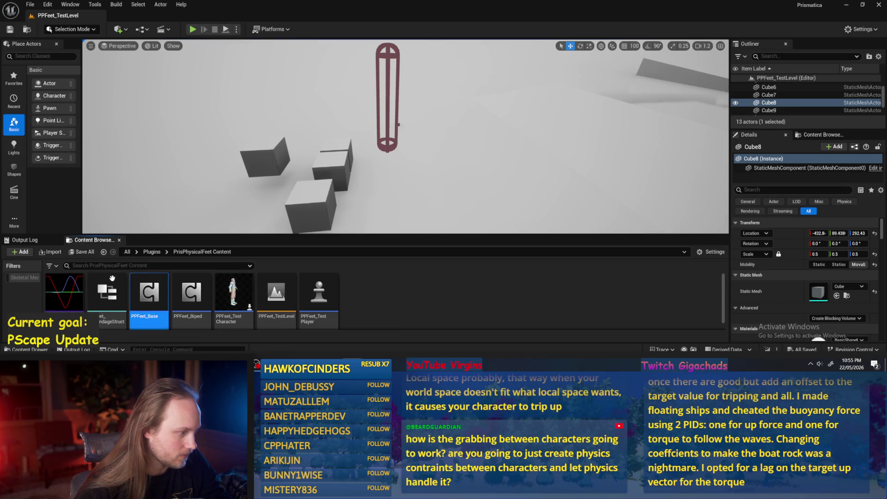
{"action": "left_click", "coordinate": [152, 252]}
{"action": "double_click", "coordinate": [232, 289]}
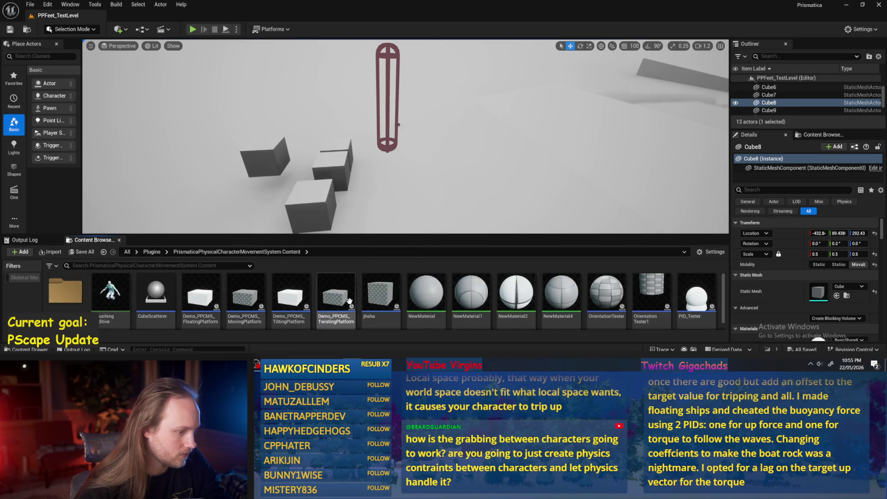
{"action": "scroll", "coordinate": [389, 304], "scroll_direction": "down", "scroll_amount": 2}
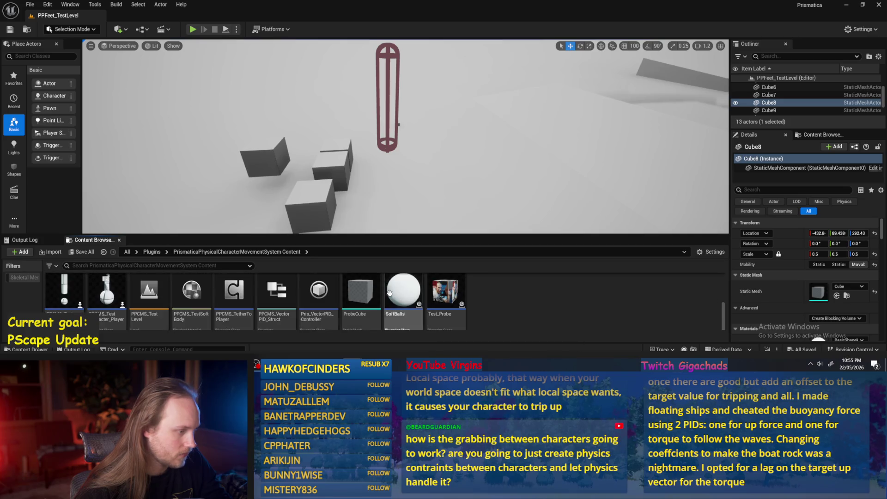
{"action": "double_click", "coordinate": [145, 292]}
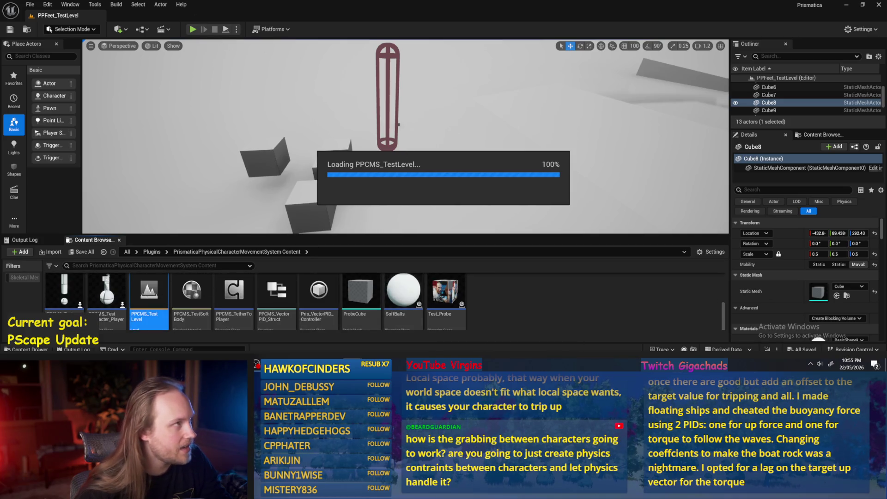
{"action": "left_click", "coordinate": [192, 29]}
{"action": "key", "text": "F11"}
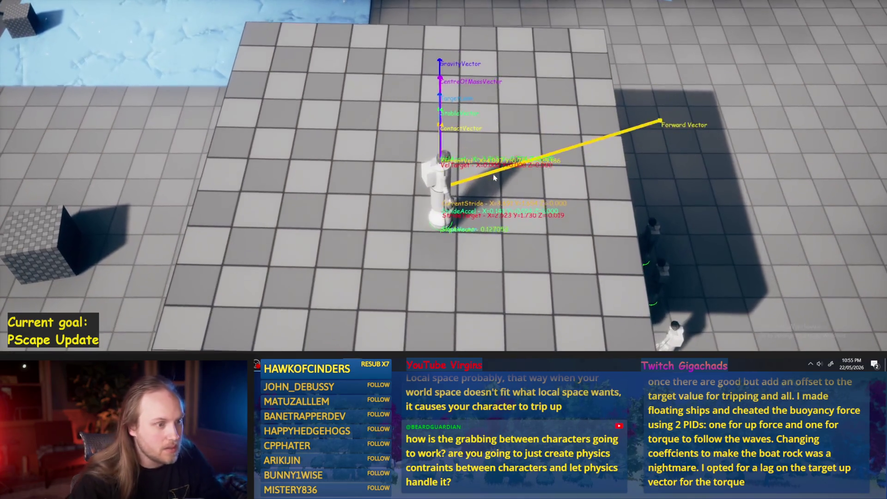
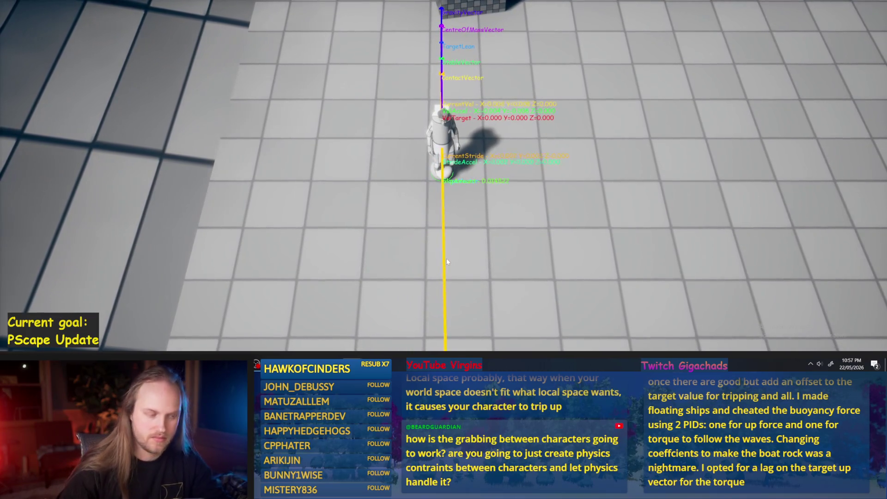
Walk the test character left and right with A and D to watch its debug vectors, then end play
{"action": "key", "text": "a"}
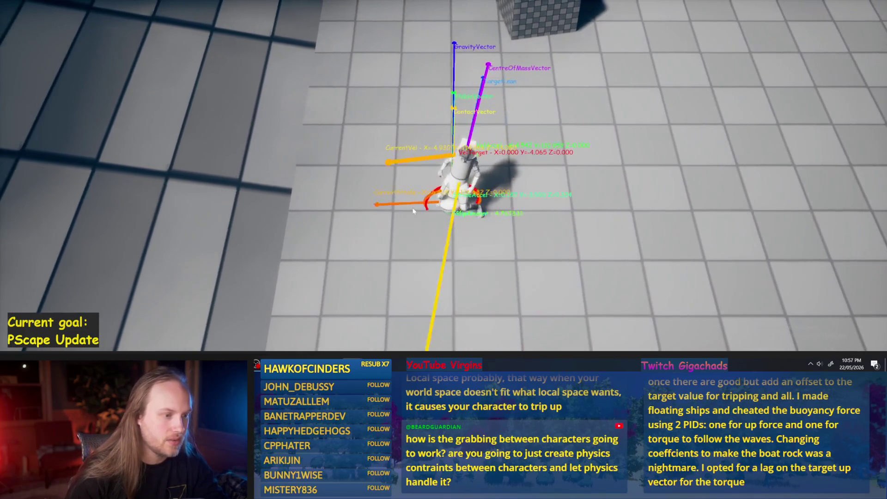
{"action": "key", "text": "d"}
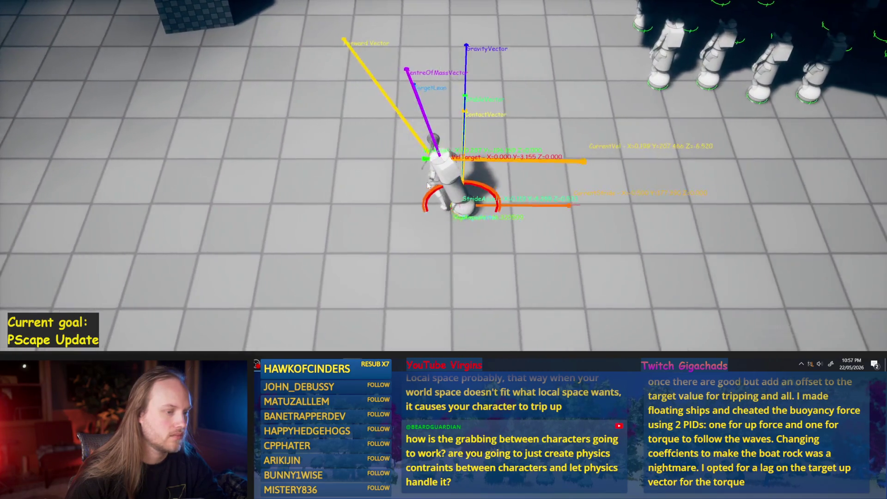
{"action": "key", "text": "a"}
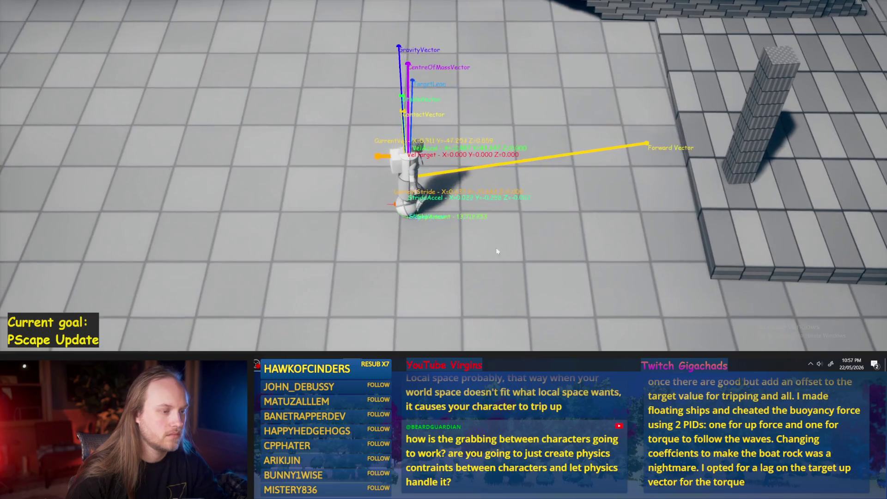
{"action": "key", "text": "Escape"}
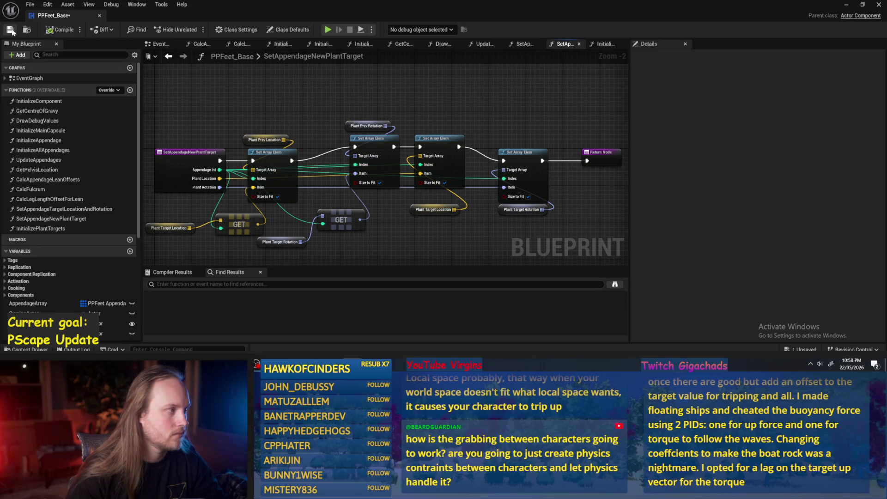
Step from InitializeComponent into Initialize All Appendages and Initialize Appendage, then back out to InitializeComponent
{"action": "left_click", "coordinate": [216, 208]}
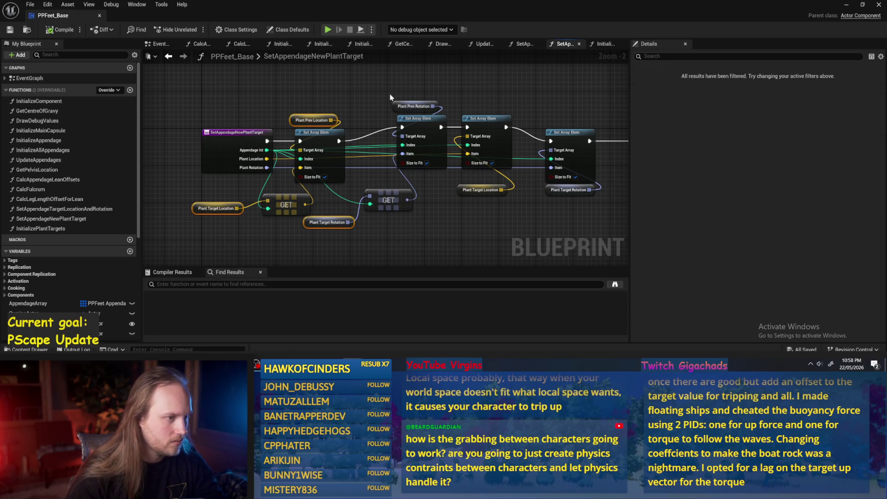
{"action": "left_click", "coordinate": [179, 99]}
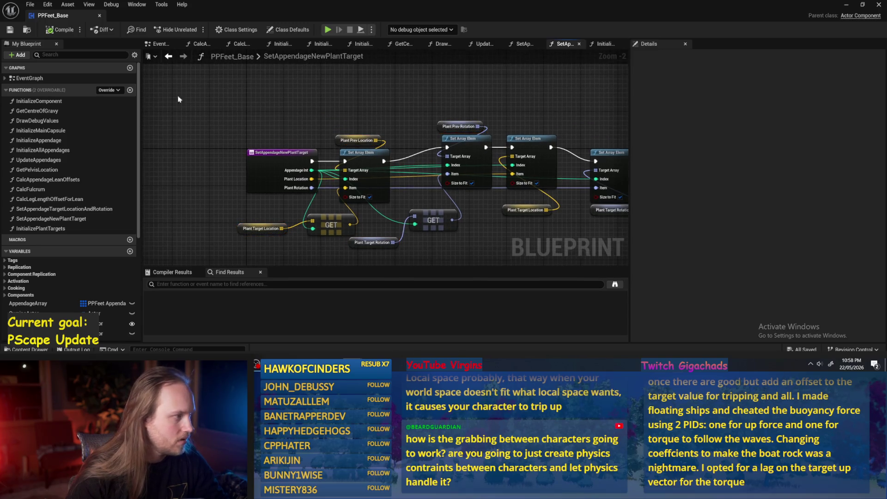
{"action": "double_click", "coordinate": [44, 101]}
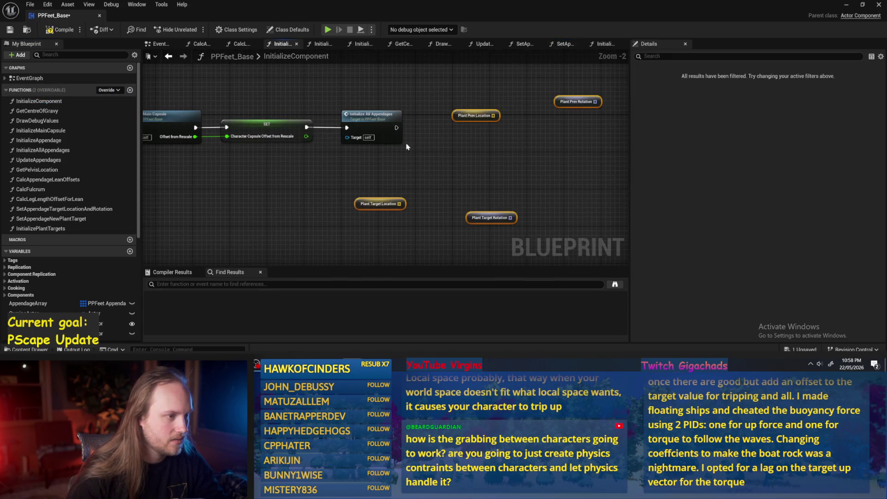
{"action": "double_click", "coordinate": [375, 118]}
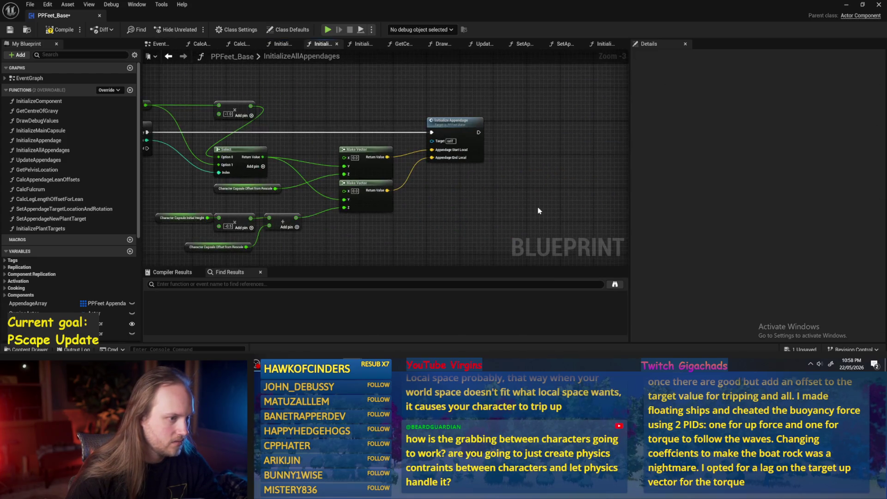
{"action": "double_click", "coordinate": [456, 133]}
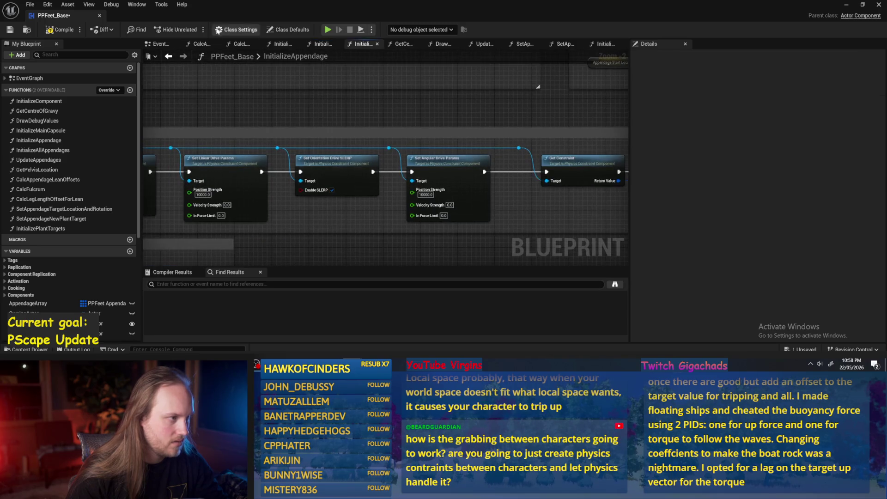
{"action": "left_click", "coordinate": [169, 56]}
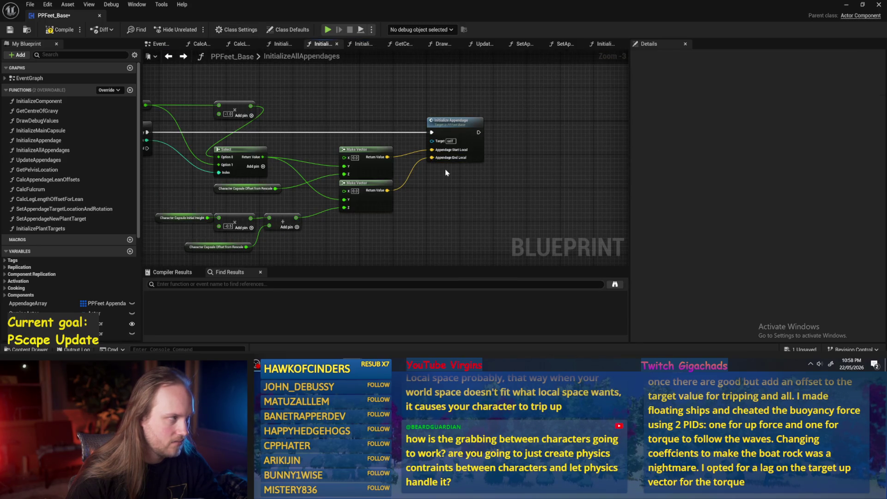
{"action": "double_click", "coordinate": [460, 121]}
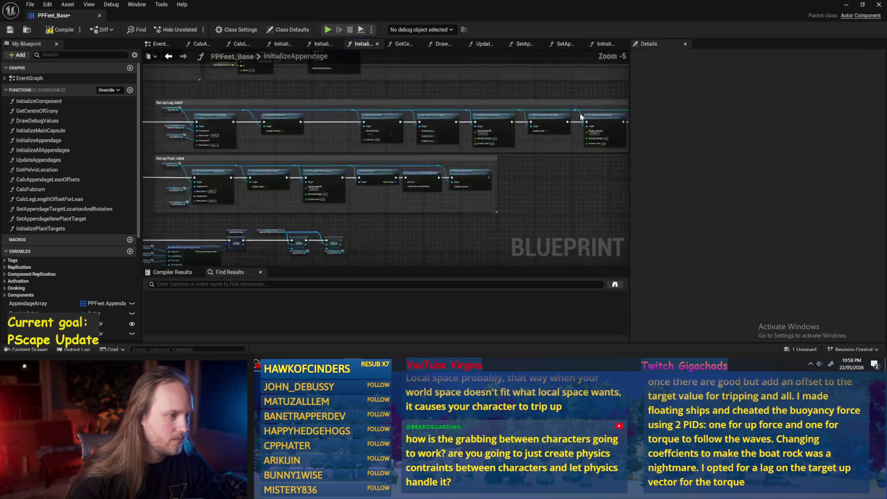
{"action": "left_click", "coordinate": [169, 56]}
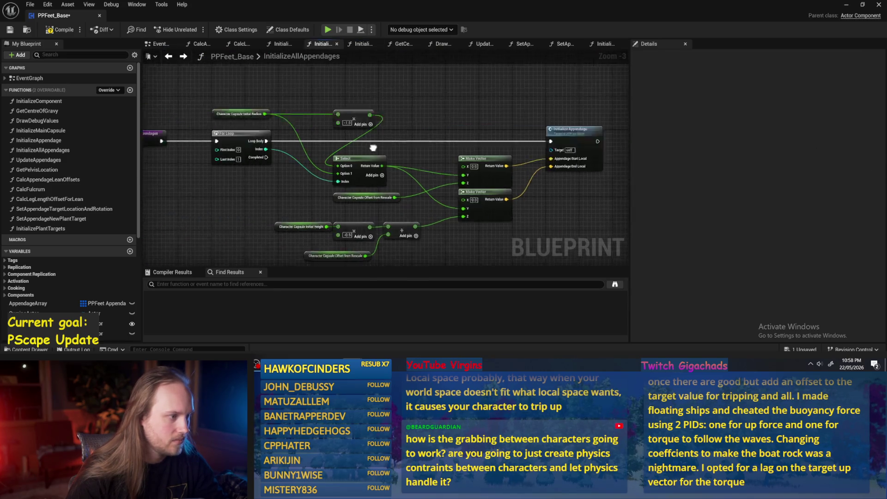
{"action": "left_click", "coordinate": [169, 56]}
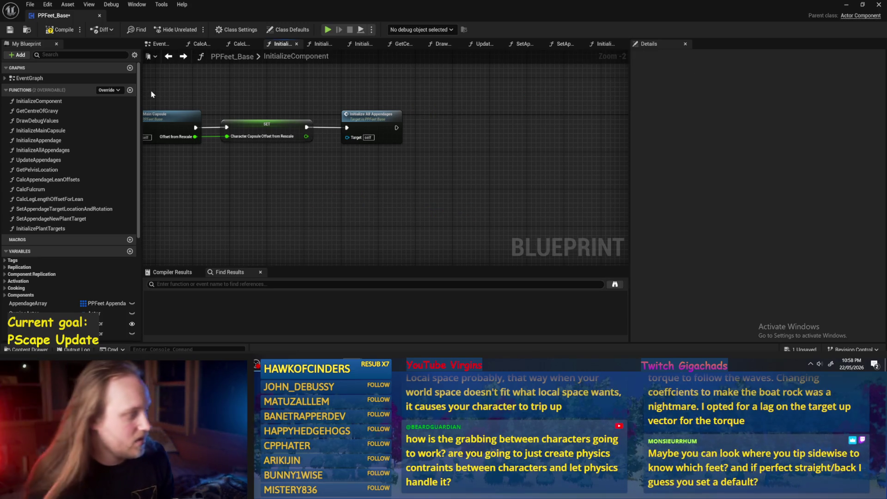
{"action": "scroll", "coordinate": [128, 329], "scroll_direction": "down", "scroll_amount": 5}
Add a default element to the Plant Target Location, Plant Target Rotation and Plant Prev Rotation arrays
{"action": "left_click", "coordinate": [60, 301]}
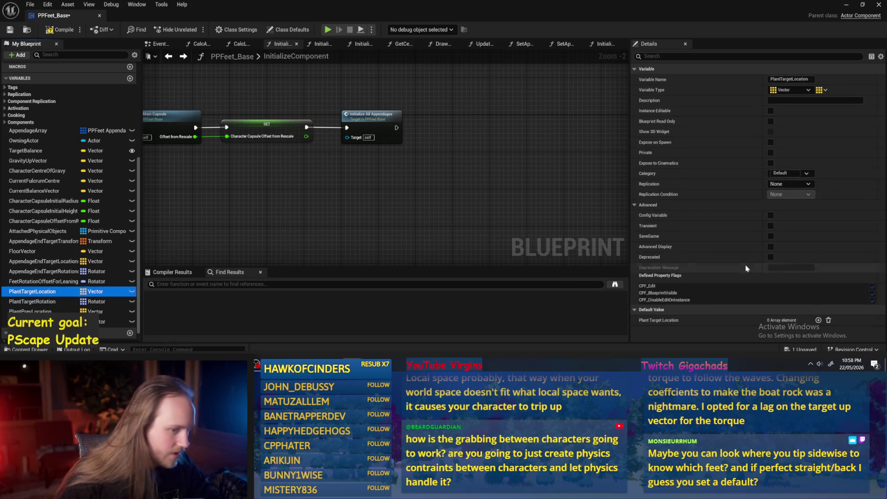
{"action": "left_click", "coordinate": [818, 320]}
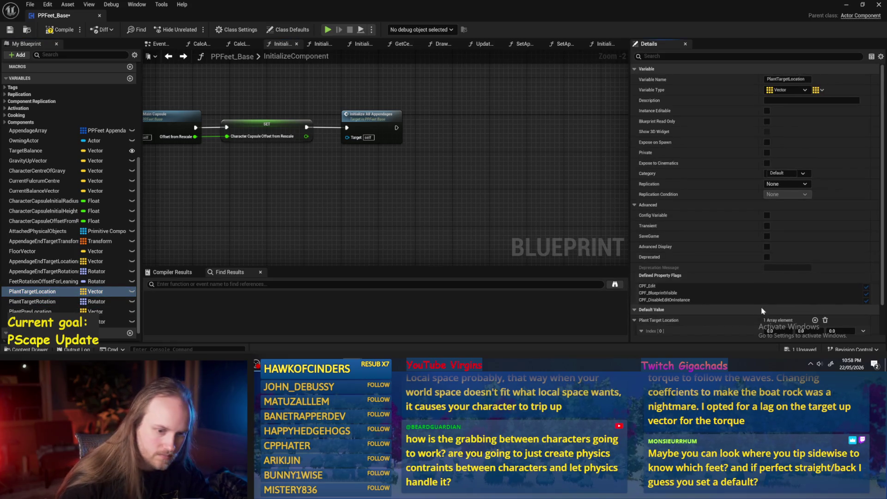
{"action": "scroll", "coordinate": [762, 311], "scroll_direction": "down", "scroll_amount": 2}
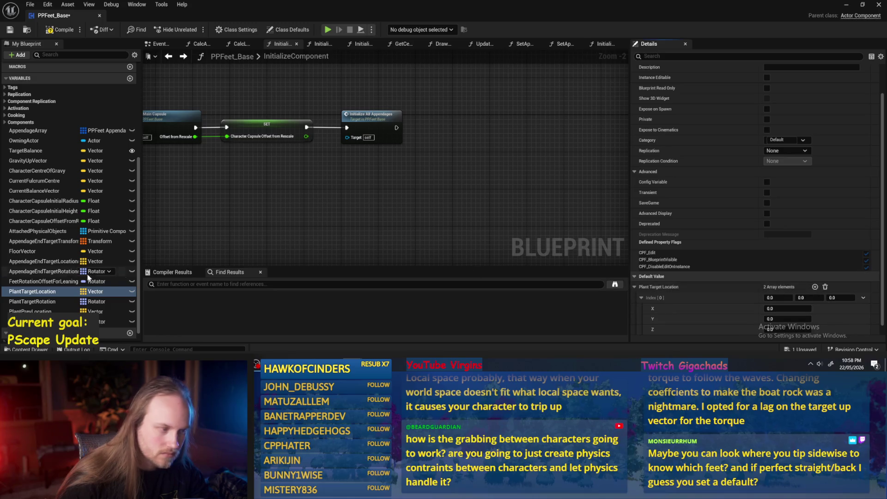
{"action": "left_click", "coordinate": [51, 301]}
{"action": "left_click", "coordinate": [818, 310]}
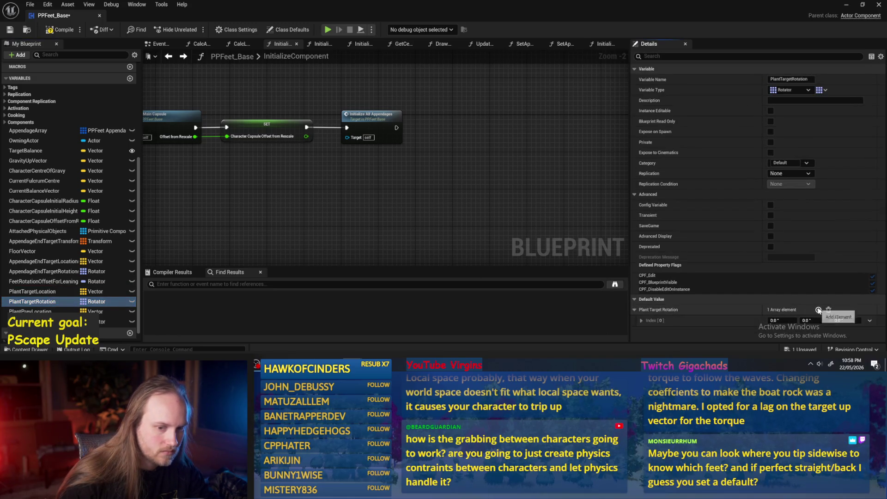
{"action": "left_click", "coordinate": [17, 311]}
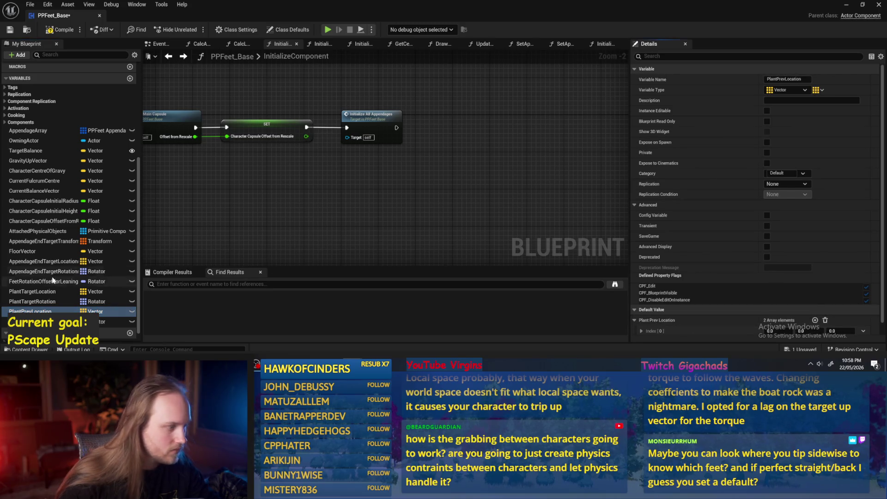
{"action": "key", "text": "Down"}
{"action": "left_click", "coordinate": [818, 310]}
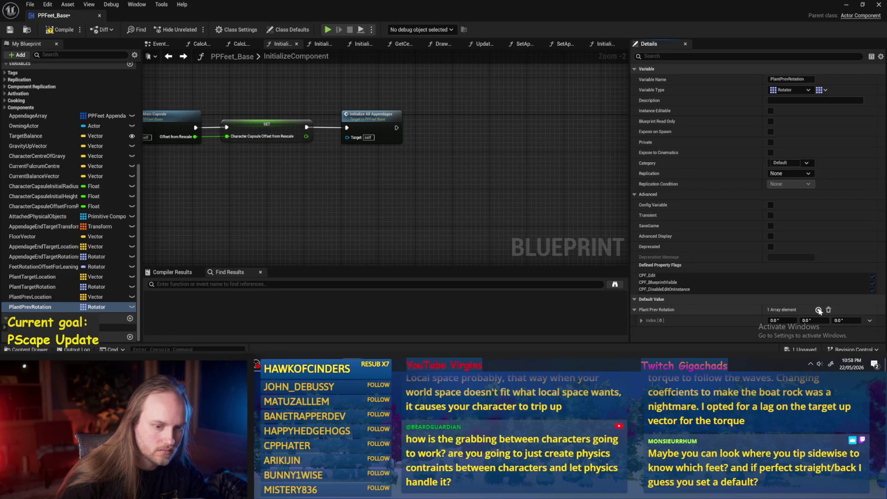
{"action": "left_click_drag", "start_coordinate": [474, 121], "coordinate": [448, 143]}
Save the blueprint and bring the Paint sketch to the front
{"action": "left_click", "coordinate": [10, 30]}
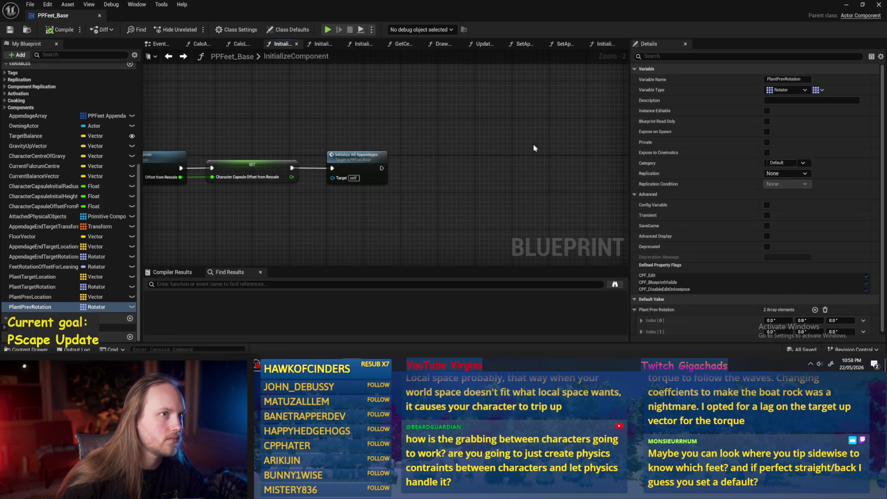
{"action": "left_click_drag", "start_coordinate": [530, 146], "coordinate": [540, 178]}
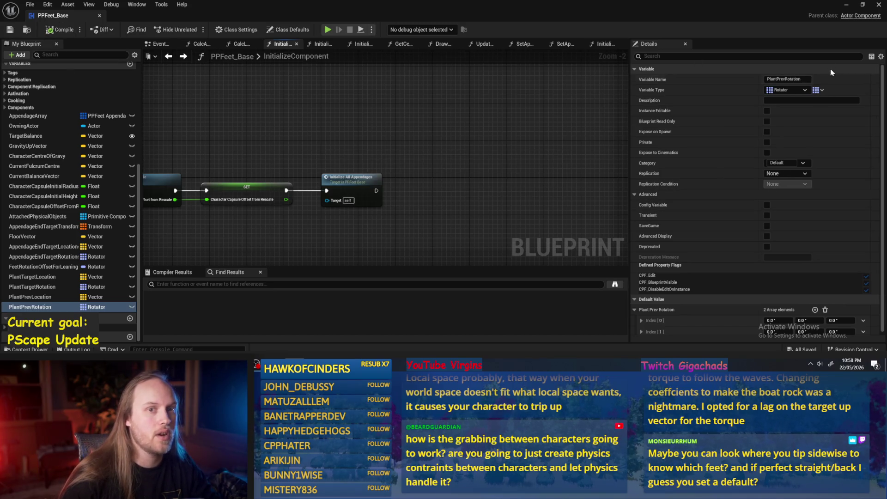
{"action": "left_click", "coordinate": [847, 5]}
{"action": "key", "text": "alt+Tab"}
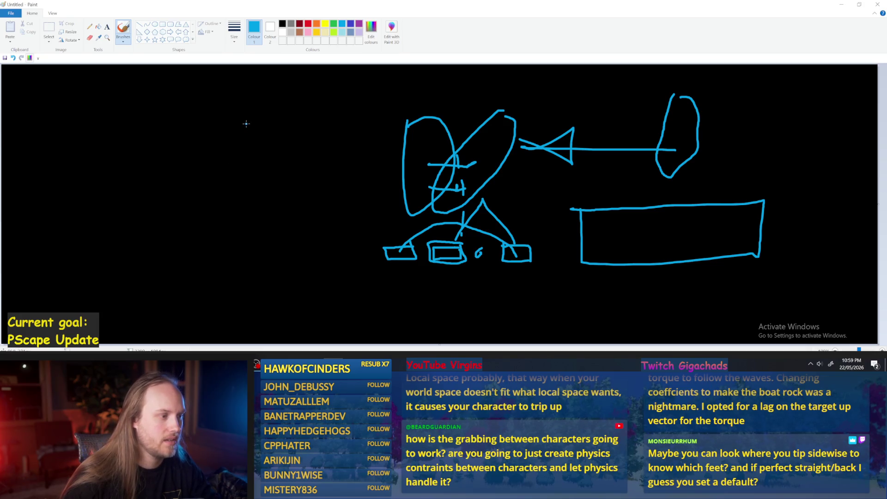
Draw the body oval, a foot box below it and a dashed link down, undoing stray strokes
{"action": "mouse_move", "coordinate": [268, 99]}
{"action": "left_mouse_down"}
{"action": "mouse_move", "coordinate": [258, 113]}
{"action": "mouse_move", "coordinate": [267, 167]}
{"action": "mouse_move", "coordinate": [269, 110]}
{"action": "left_mouse_up"}
{"action": "key", "text": "ctrl+z"}
{"action": "mouse_move", "coordinate": [216, 105]}
{"action": "left_mouse_down"}
{"action": "mouse_move", "coordinate": [208, 157]}
{"action": "mouse_move", "coordinate": [250, 154]}
{"action": "mouse_move", "coordinate": [221, 108]}
{"action": "left_mouse_up"}
{"action": "mouse_move", "coordinate": [270, 228]}
{"action": "left_mouse_down"}
{"action": "mouse_move", "coordinate": [259, 227]}
{"action": "mouse_move", "coordinate": [272, 240]}
{"action": "mouse_move", "coordinate": [285, 227]}
{"action": "mouse_move", "coordinate": [217, 243]}
{"action": "mouse_move", "coordinate": [205, 228]}
{"action": "mouse_move", "coordinate": [233, 226]}
{"action": "left_mouse_up"}
{"action": "left_click_drag", "start_coordinate": [236, 170], "coordinate": [267, 216]}
{"action": "key", "text": "ctrl+z"}
{"action": "left_click_drag", "start_coordinate": [237, 170], "coordinate": [267, 216]}
{"action": "key", "text": "ctrl+z"}
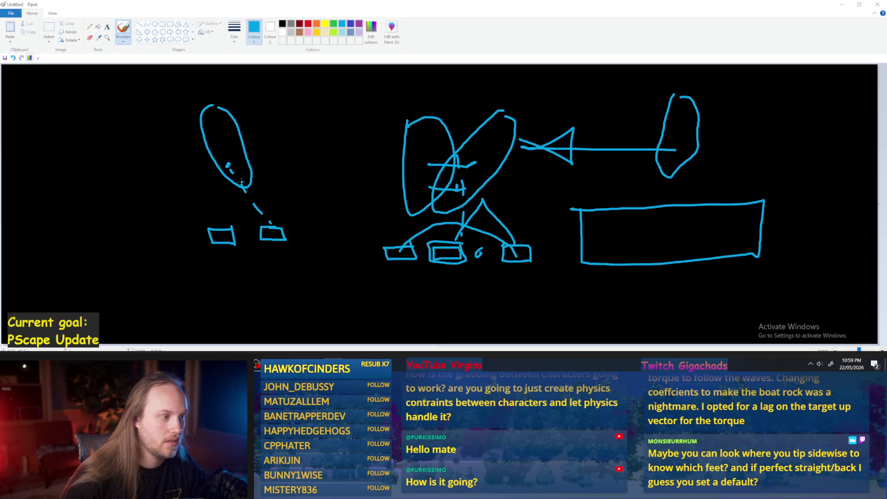
{"action": "mouse_move", "coordinate": [226, 180]}
{"action": "left_mouse_down"}
{"action": "mouse_move", "coordinate": [221, 225]}
{"action": "mouse_move", "coordinate": [277, 231]}
{"action": "mouse_move", "coordinate": [203, 208]}
{"action": "mouse_move", "coordinate": [175, 230]}
{"action": "left_mouse_up"}
{"action": "key", "text": "ctrl+z"}
{"action": "key", "text": "ctrl+z"}
{"action": "mouse_move", "coordinate": [229, 176]}
{"action": "left_mouse_down"}
{"action": "mouse_move", "coordinate": [162, 187]}
{"action": "mouse_move", "coordinate": [131, 220]}
{"action": "left_mouse_up"}
{"action": "key", "text": "ctrl+z"}
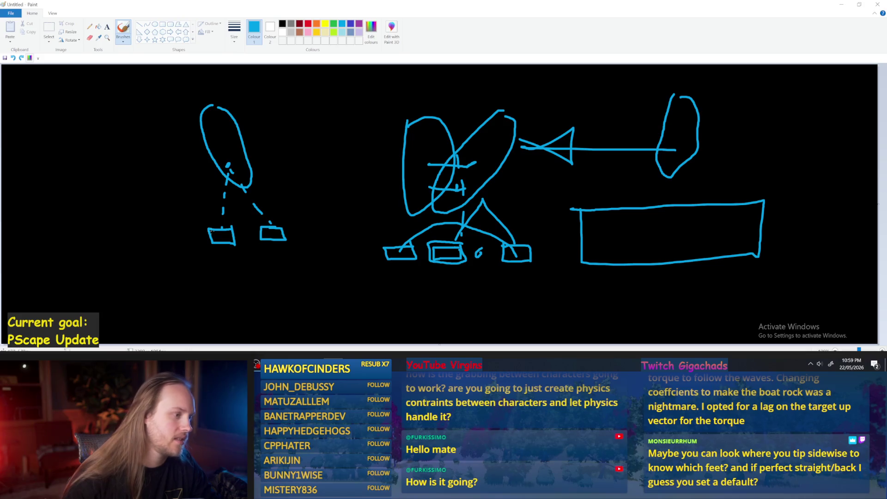
Add an arc linking the three foot boxes and a second oval, then return to Unreal
{"action": "mouse_move", "coordinate": [166, 230]}
{"action": "left_mouse_down"}
{"action": "mouse_move", "coordinate": [167, 249]}
{"action": "mouse_move", "coordinate": [193, 248]}
{"action": "mouse_move", "coordinate": [181, 230]}
{"action": "mouse_move", "coordinate": [159, 232]}
{"action": "mouse_move", "coordinate": [160, 247]}
{"action": "mouse_move", "coordinate": [183, 247]}
{"action": "mouse_move", "coordinate": [184, 229]}
{"action": "mouse_move", "coordinate": [161, 229]}
{"action": "left_mouse_up"}
{"action": "key", "text": "ctrl+z"}
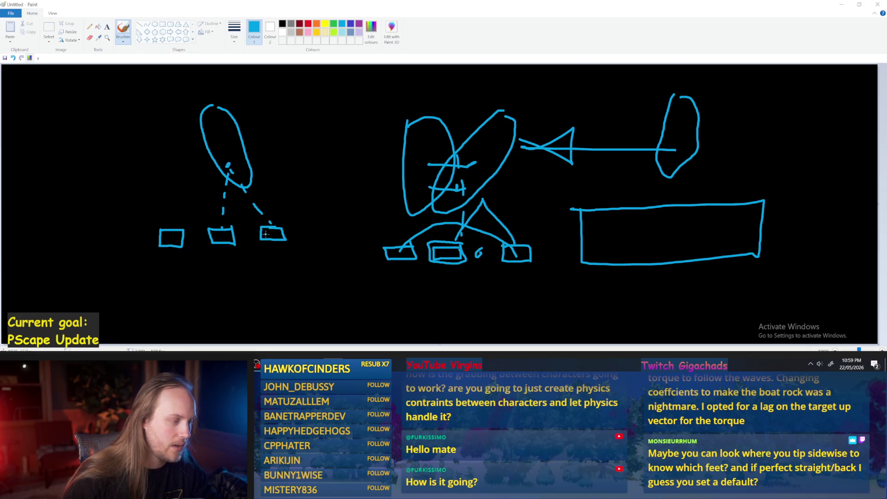
{"action": "mouse_move", "coordinate": [271, 230]}
{"action": "left_mouse_down"}
{"action": "mouse_move", "coordinate": [244, 202]}
{"action": "mouse_move", "coordinate": [190, 217]}
{"action": "mouse_move", "coordinate": [182, 235]}
{"action": "left_mouse_up"}
{"action": "mouse_move", "coordinate": [194, 115]}
{"action": "left_mouse_down"}
{"action": "mouse_move", "coordinate": [184, 138]}
{"action": "mouse_move", "coordinate": [201, 194]}
{"action": "mouse_move", "coordinate": [194, 110]}
{"action": "mouse_move", "coordinate": [185, 123]}
{"action": "left_mouse_up"}
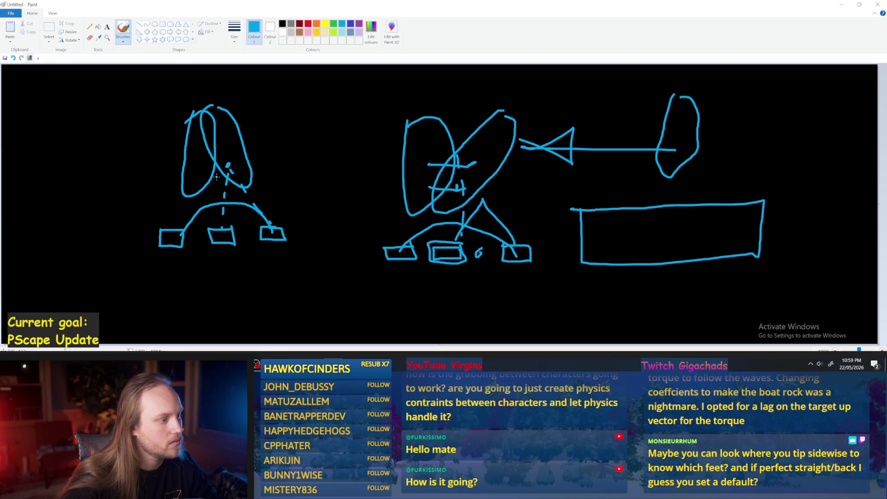
{"action": "key", "text": "ctrl+z"}
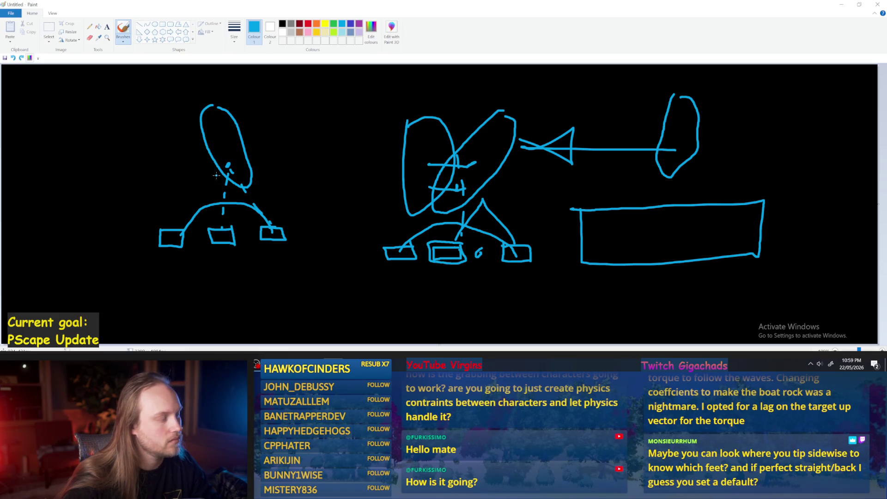
{"action": "mouse_move", "coordinate": [195, 104]}
{"action": "left_mouse_down"}
{"action": "mouse_move", "coordinate": [179, 194]}
{"action": "mouse_move", "coordinate": [208, 115]}
{"action": "mouse_move", "coordinate": [194, 99]}
{"action": "left_mouse_up"}
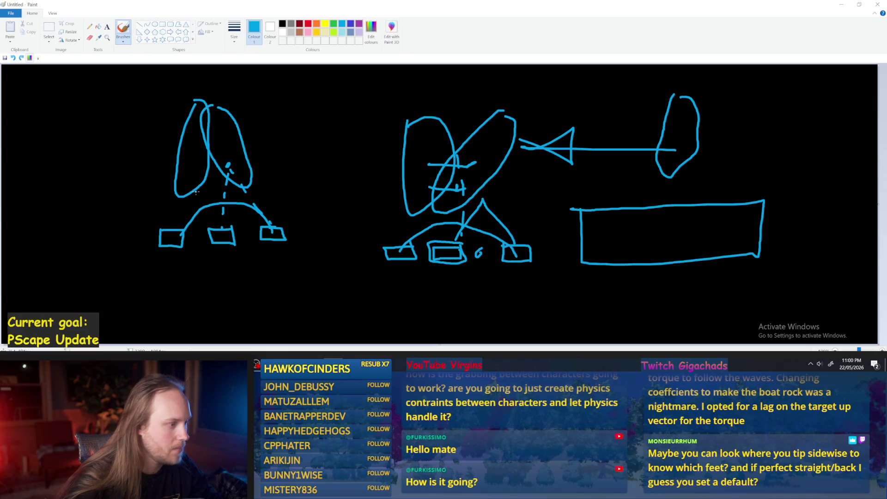
{"action": "key", "text": "alt+Tab"}
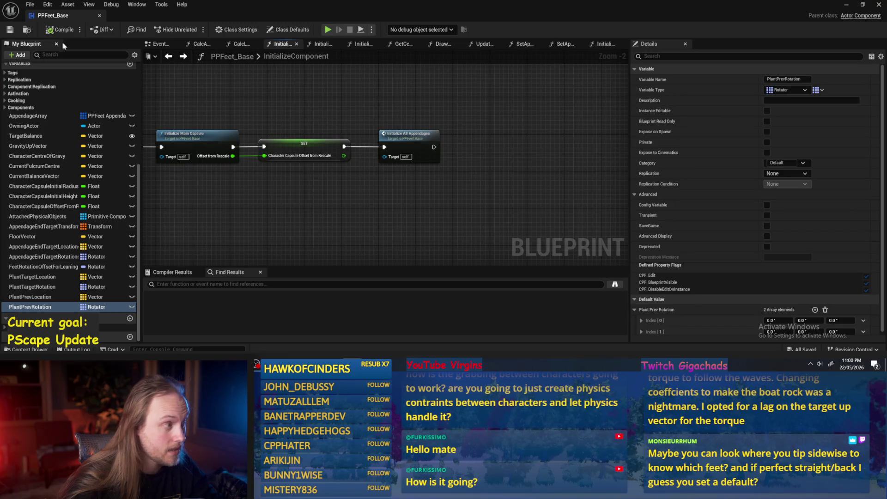
In the Event Graph, move Set Component Tick Enabled next to Delay and save
{"action": "left_click_drag", "start_coordinate": [269, 95], "coordinate": [423, 114]}
{"action": "scroll", "coordinate": [76, 108], "scroll_direction": "up", "scroll_amount": 5}
{"action": "scroll", "coordinate": [76, 108], "scroll_direction": "up", "scroll_amount": 5}
{"action": "left_click_drag", "start_coordinate": [153, 120], "coordinate": [298, 135]}
{"action": "left_click", "coordinate": [159, 44]}
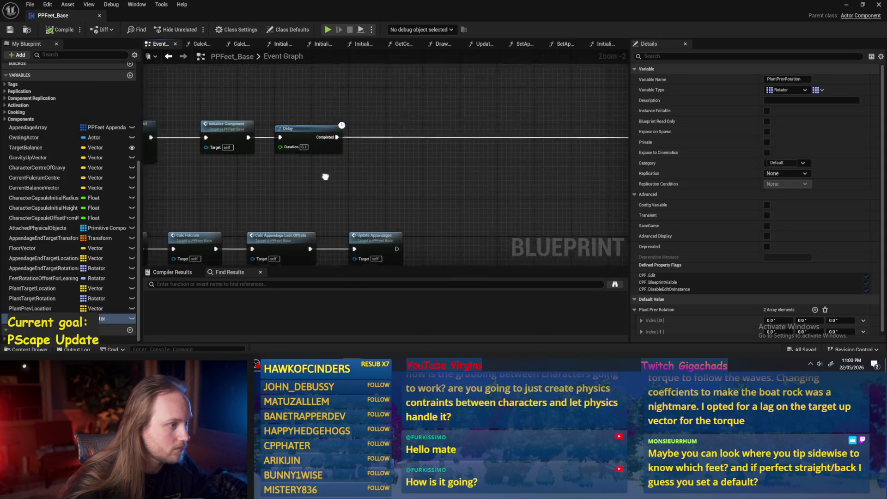
{"action": "left_click_drag", "start_coordinate": [505, 97], "coordinate": [229, 99]}
{"action": "left_click_drag", "start_coordinate": [153, 147], "coordinate": [310, 154]}
{"action": "left_click", "coordinate": [10, 30]}
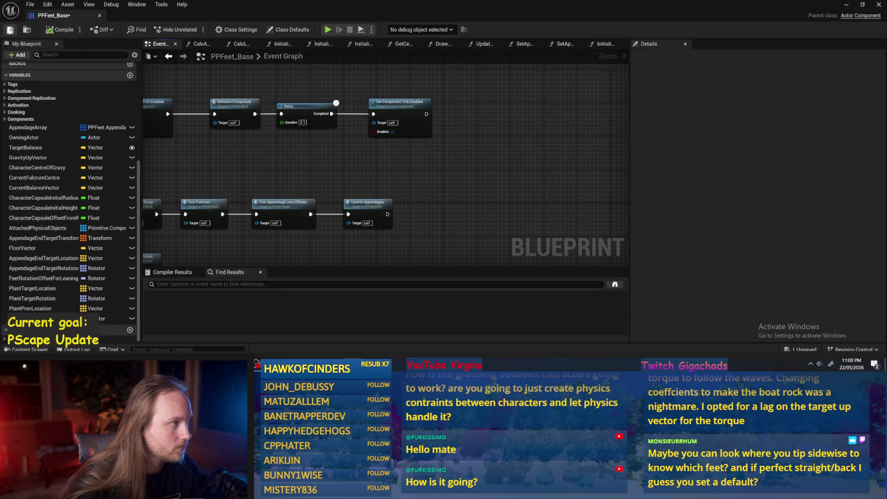
Create a Boolean variable named AppendageState and save the blueprint
{"action": "left_click", "coordinate": [129, 75]}
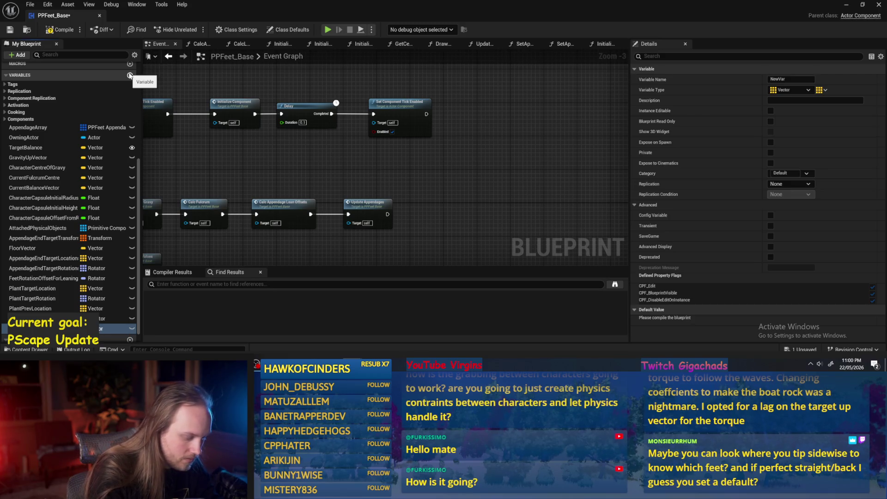
{"action": "key", "text": "Return"}
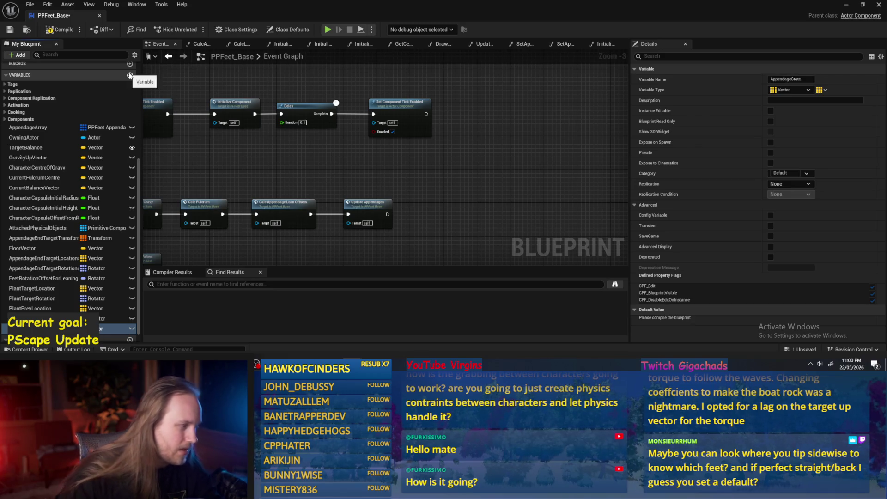
{"action": "left_click", "coordinate": [105, 329]}
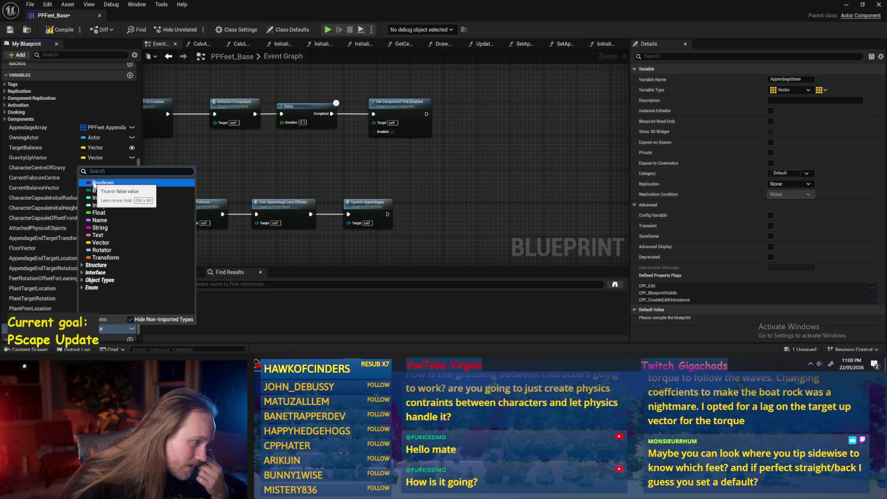
{"action": "left_click", "coordinate": [103, 183]}
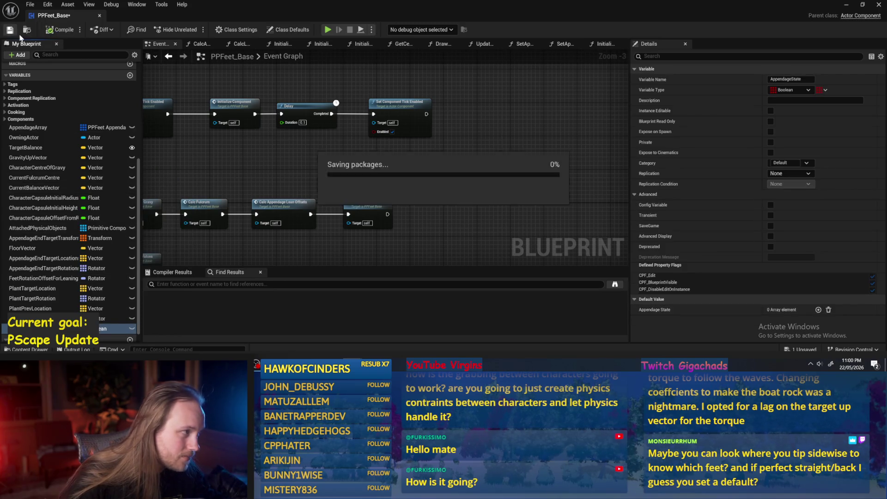
{"action": "left_click", "coordinate": [15, 31]}
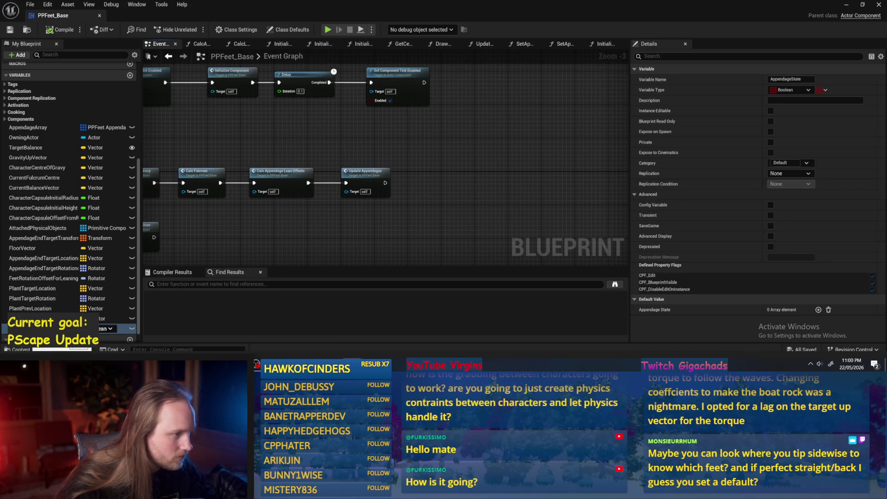
Give AppendageState two default entries, set both to true, and save
{"action": "mouse_move", "coordinate": [331, 145]}
{"action": "left_mouse_down"}
{"action": "mouse_move", "coordinate": [371, 194]}
{"action": "mouse_move", "coordinate": [407, 198]}
{"action": "left_mouse_up"}
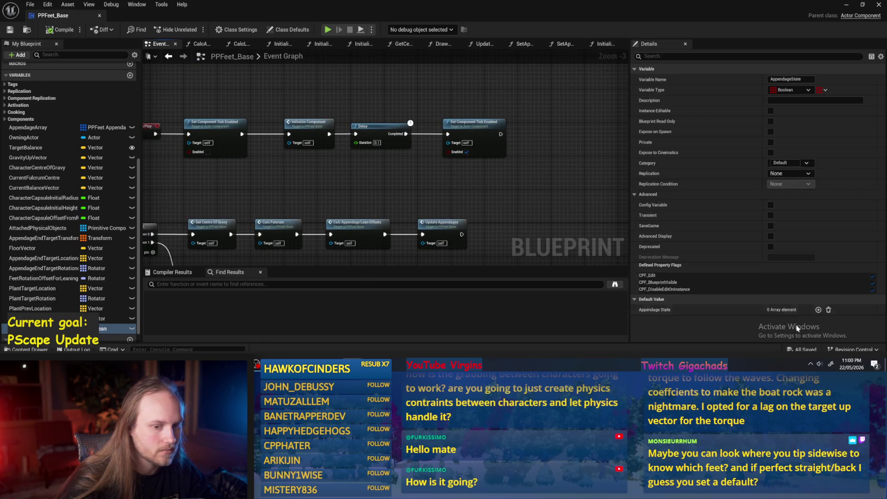
{"action": "left_click", "coordinate": [818, 310]}
{"action": "left_click", "coordinate": [818, 310]}
{"action": "left_click", "coordinate": [9, 30]}
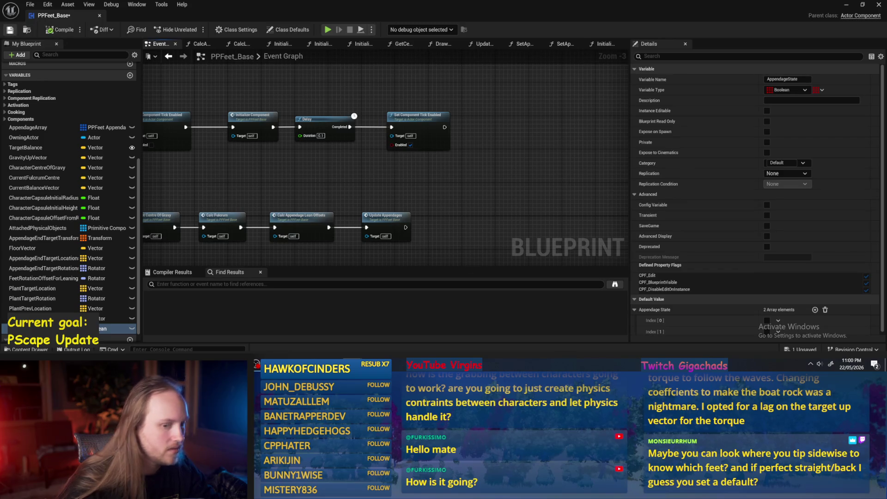
{"action": "left_click", "coordinate": [767, 332]}
{"action": "left_click", "coordinate": [767, 320]}
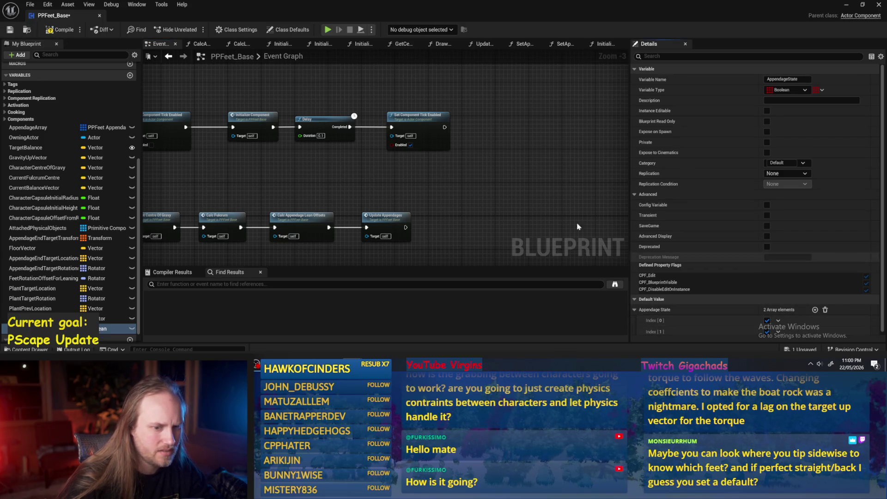
{"action": "key", "text": "ctrl+s"}
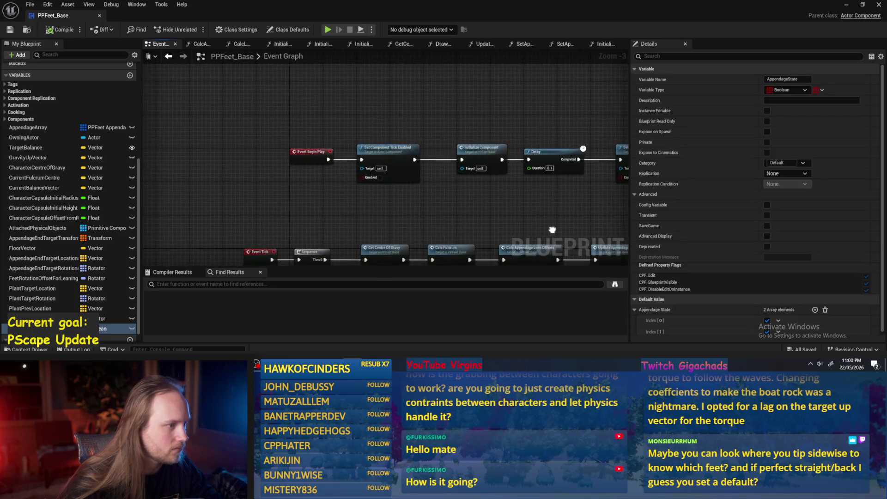
Add a new function to the PPFeet_Base blueprint
{"action": "mouse_move", "coordinate": [423, 203]}
{"action": "left_mouse_down"}
{"action": "mouse_move", "coordinate": [333, 202]}
{"action": "mouse_move", "coordinate": [337, 214]}
{"action": "left_mouse_up"}
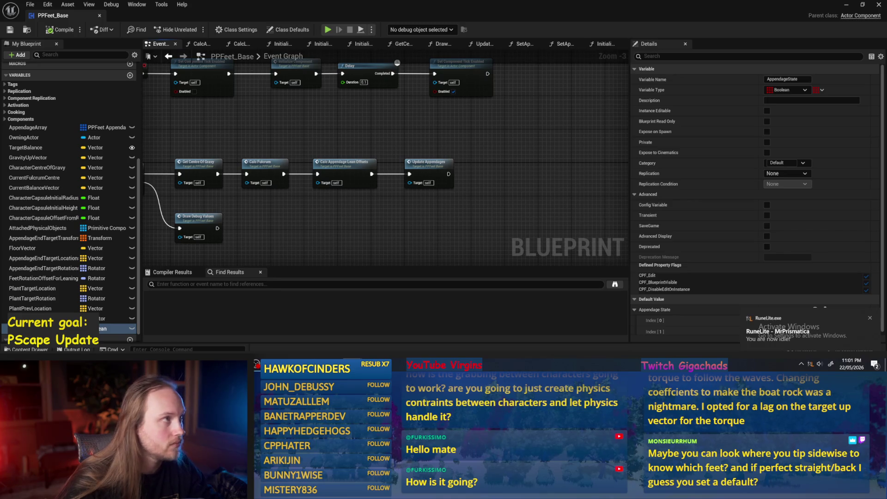
{"action": "scroll", "coordinate": [70, 152], "scroll_direction": "up", "scroll_amount": 5}
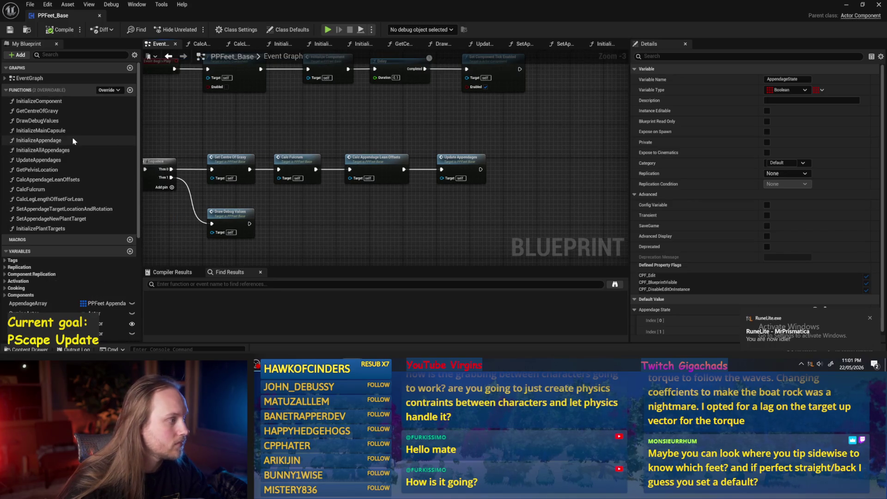
{"action": "left_click", "coordinate": [130, 90]}
Name the new function DoWeNeedToMoveAFoot? and save the blueprint
{"action": "type", "text": "Do"}
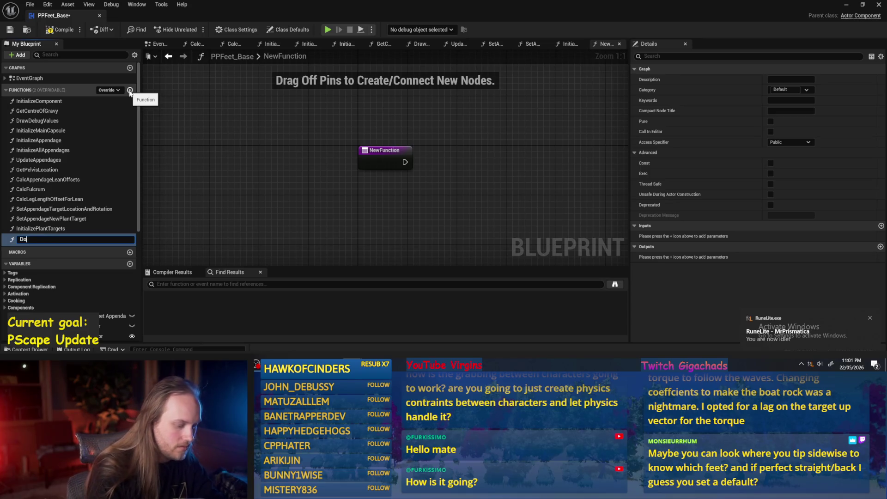
{"action": "type", "text": "WeNeedToMoveAFoot"}
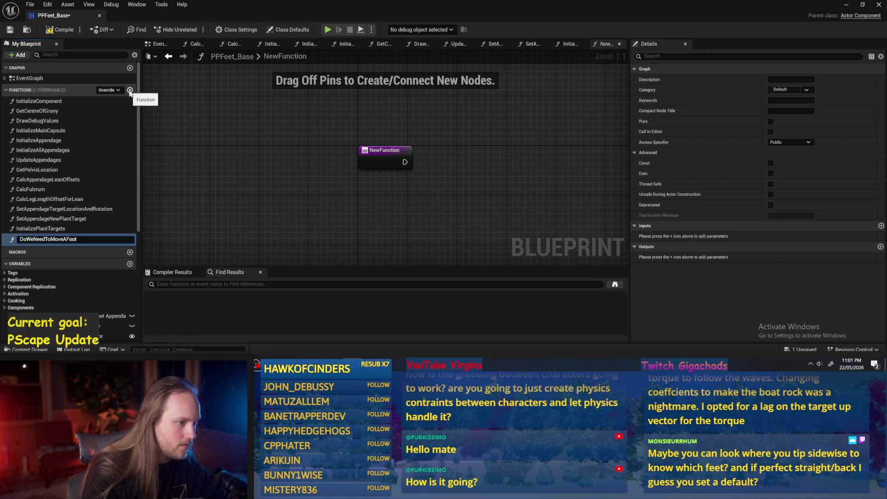
{"action": "type", "text": "?"}
{"action": "key", "text": "Return"}
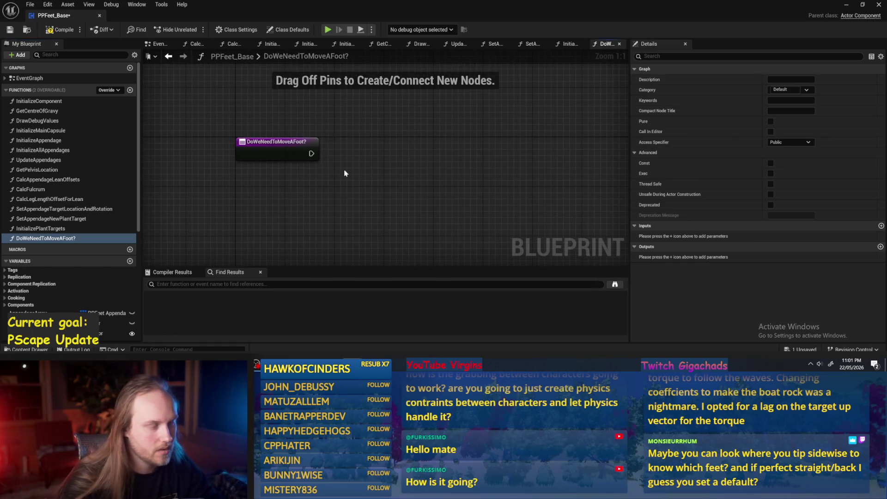
{"action": "scroll", "coordinate": [69, 258], "scroll_direction": "down", "scroll_amount": 3}
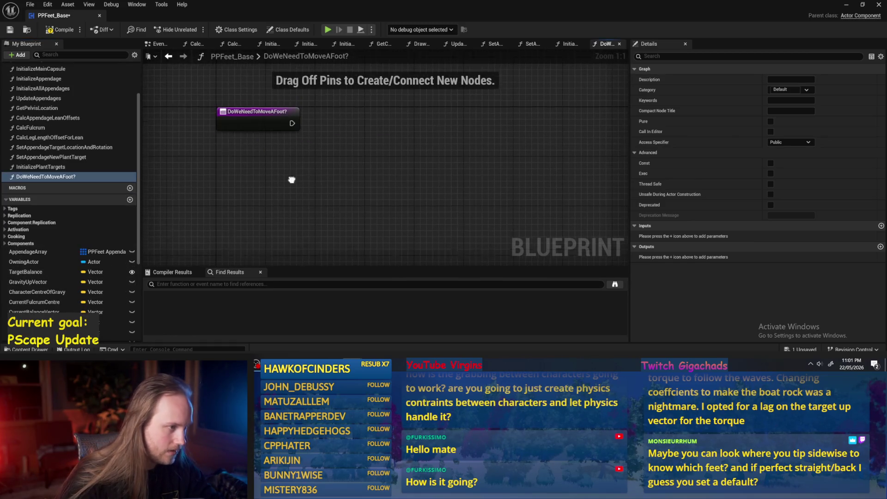
{"action": "key", "text": "ctrl+s"}
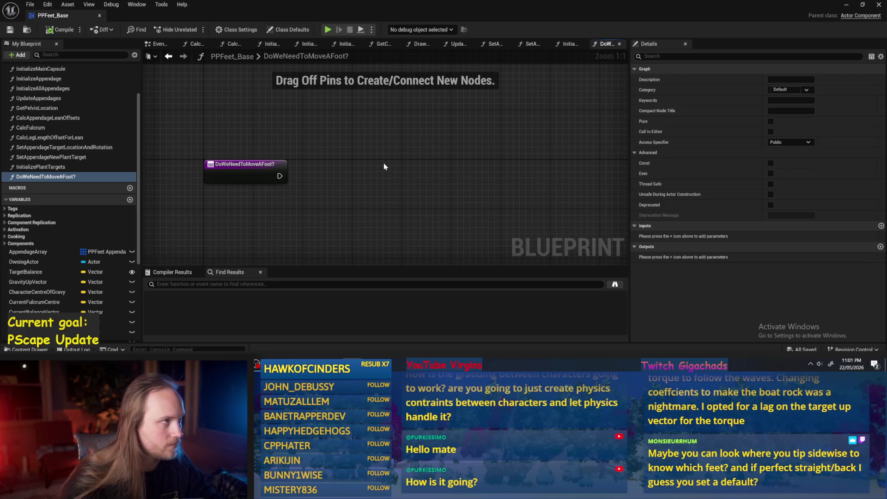
Place a Current Balance Vector getter in the function graph, then switch to Paint
{"action": "scroll", "coordinate": [351, 152], "scroll_direction": "down", "scroll_amount": 2}
{"action": "scroll", "coordinate": [51, 296], "scroll_direction": "down", "scroll_amount": 1}
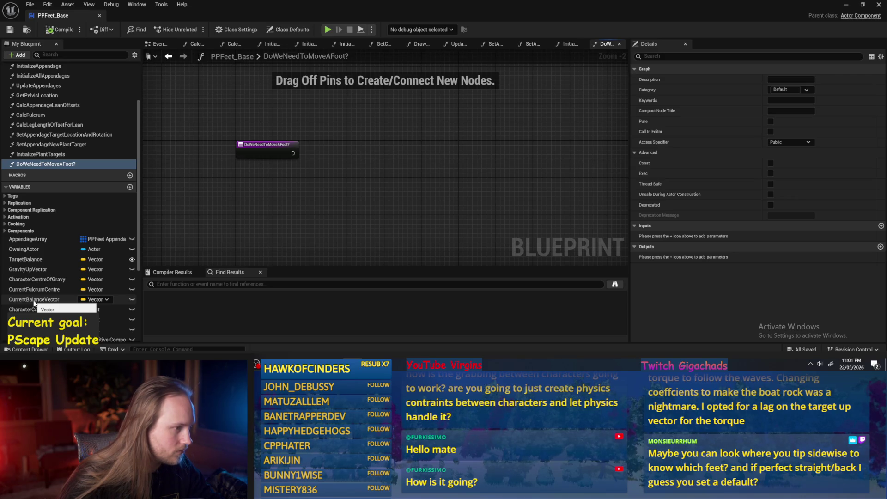
{"action": "left_click_drag", "start_coordinate": [34, 300], "coordinate": [386, 147]}
{"action": "left_click", "coordinate": [398, 162]}
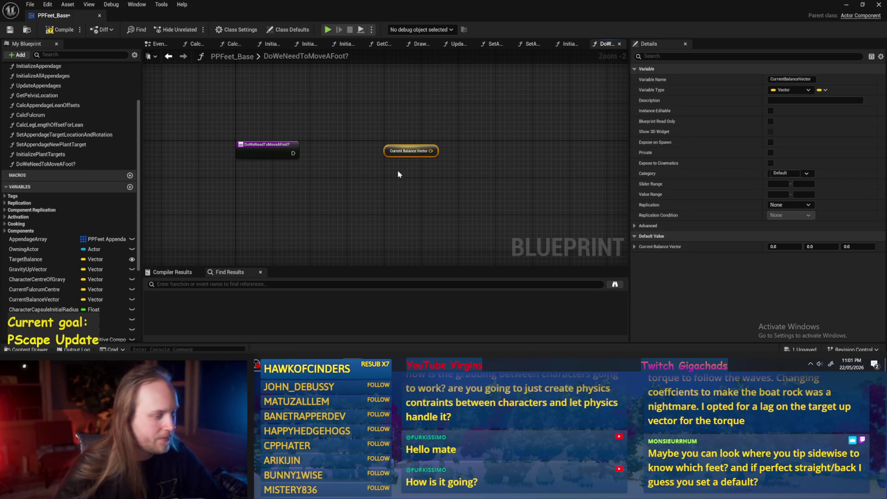
{"action": "key", "text": "alt+Tab"}
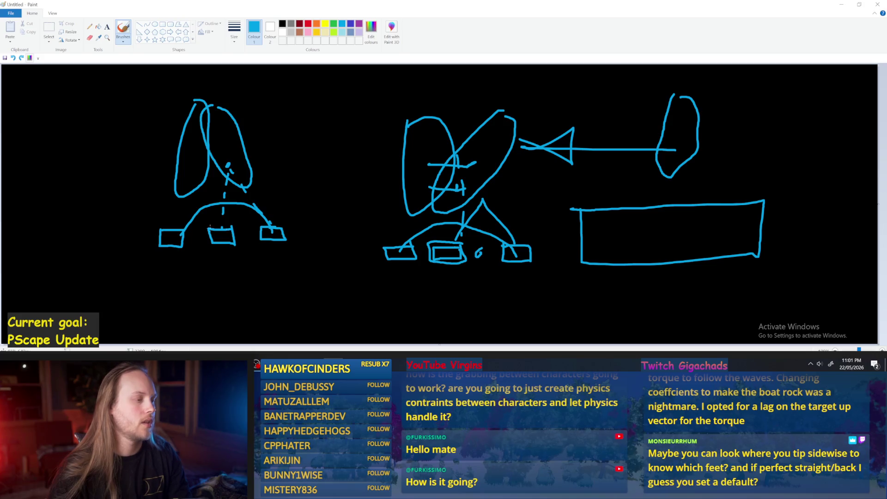
Mark the left foot box in the sketch, discard a trial arc, and return to Unreal
{"action": "mouse_move", "coordinate": [174, 231]}
{"action": "left_mouse_down"}
{"action": "mouse_move", "coordinate": [163, 237]}
{"action": "mouse_move", "coordinate": [176, 234]}
{"action": "left_mouse_up"}
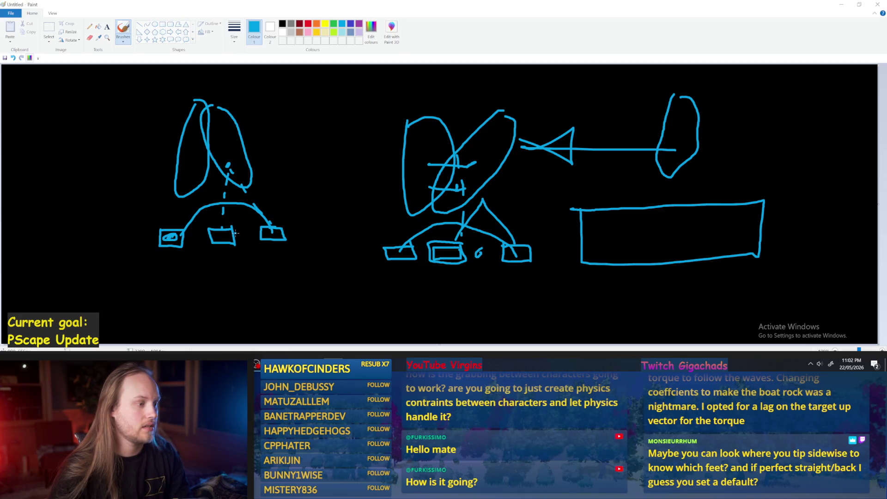
{"action": "left_click_drag", "start_coordinate": [178, 233], "coordinate": [273, 234]}
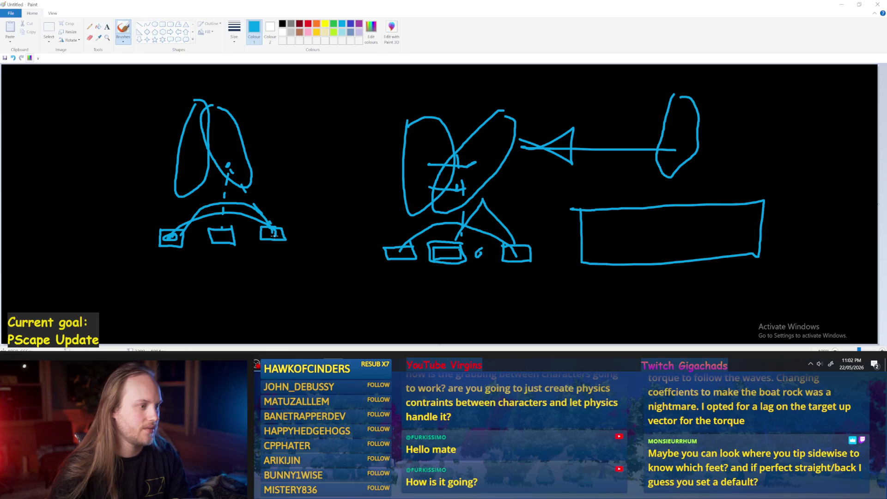
{"action": "key", "text": "ctrl+z"}
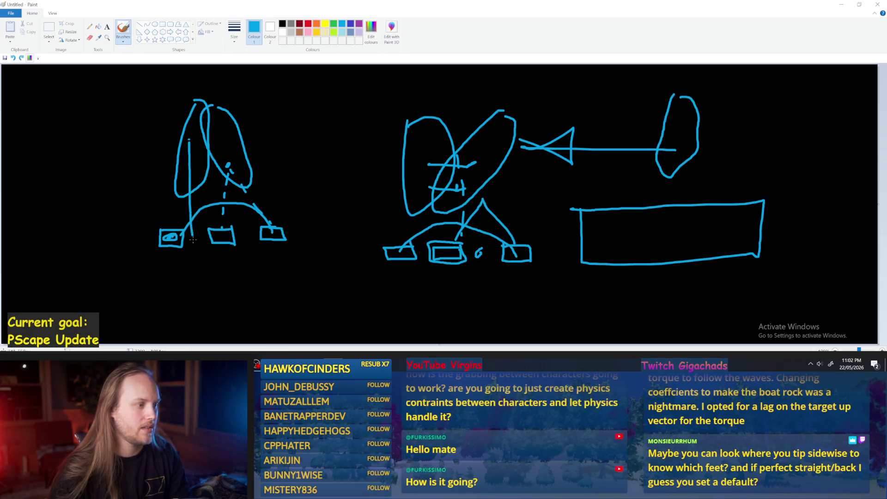
{"action": "key", "text": "alt+Tab"}
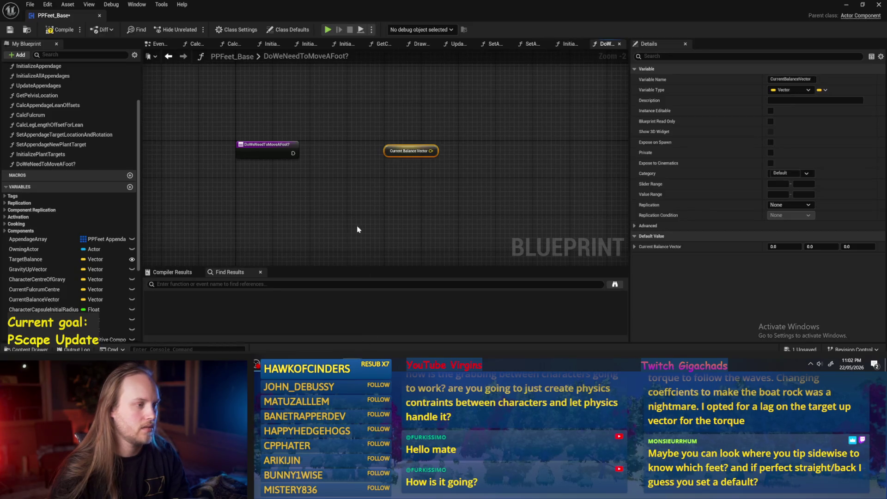
Add a Target Balance getter and feed it and Current Balance Vector into a Dot node
{"action": "mouse_move", "coordinate": [430, 148]}
{"action": "left_mouse_down"}
{"action": "mouse_move", "coordinate": [384, 158]}
{"action": "mouse_move", "coordinate": [337, 208]}
{"action": "left_mouse_up"}
{"action": "scroll", "coordinate": [330, 165], "scroll_direction": "up", "scroll_amount": 2}
{"action": "scroll", "coordinate": [59, 300], "scroll_direction": "down", "scroll_amount": 1}
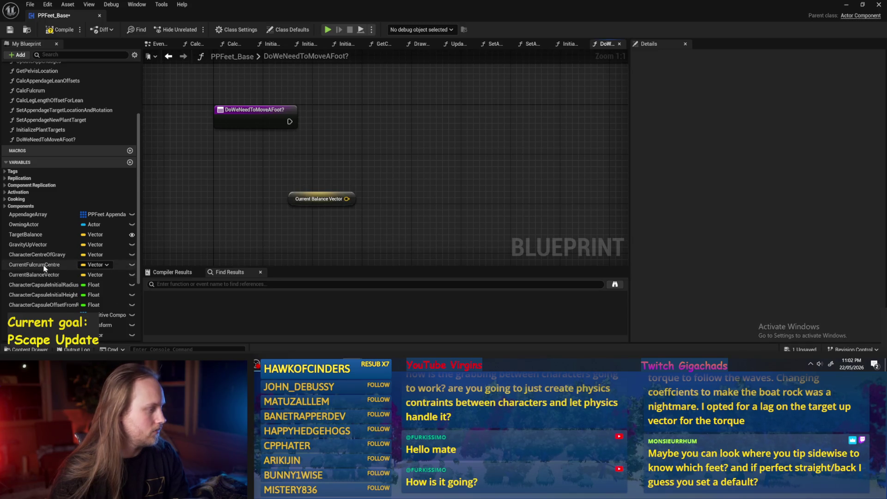
{"action": "scroll", "coordinate": [50, 269], "scroll_direction": "down", "scroll_amount": 3}
{"action": "scroll", "coordinate": [69, 249], "scroll_direction": "down", "scroll_amount": 1}
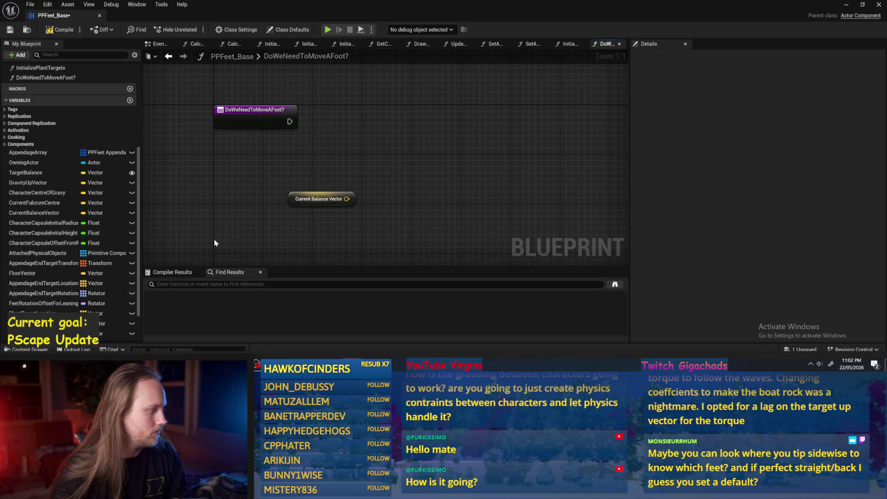
{"action": "right_click", "coordinate": [354, 158]}
{"action": "type", "text": "target ba"}
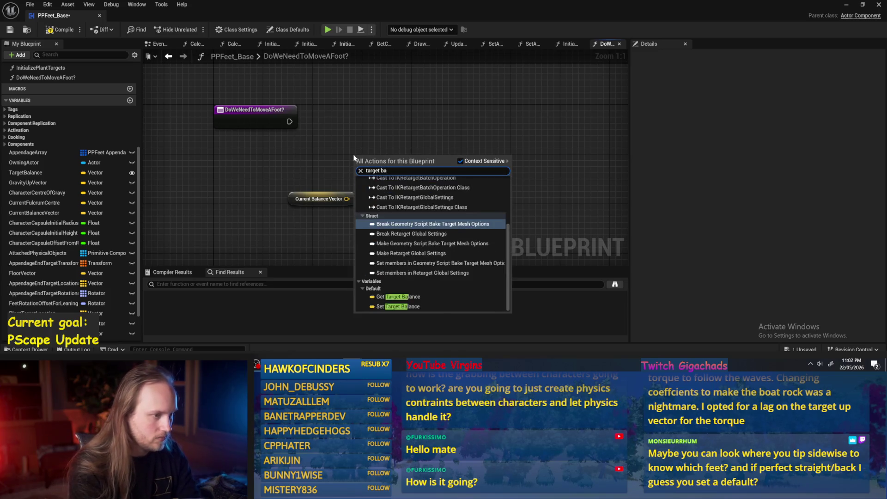
{"action": "type", "text": "lan"}
{"action": "key", "text": "Return"}
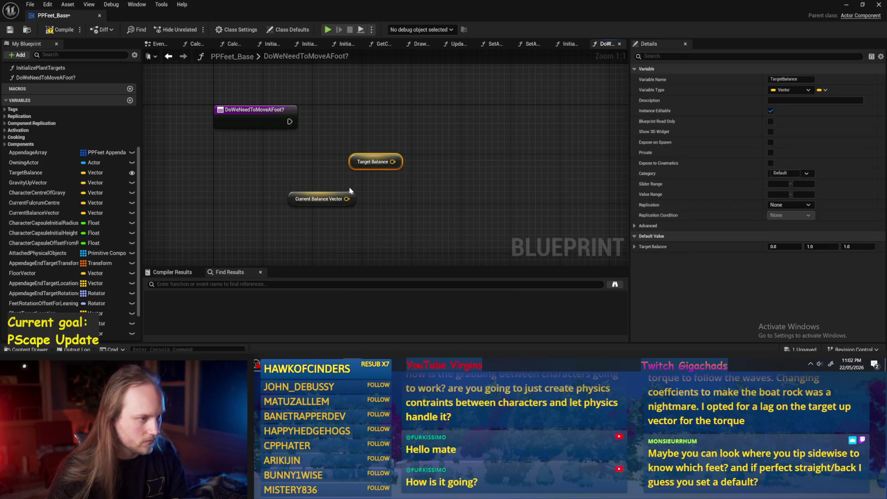
{"action": "mouse_move", "coordinate": [396, 159]}
{"action": "left_mouse_down"}
{"action": "mouse_move", "coordinate": [337, 174]}
{"action": "mouse_move", "coordinate": [365, 170]}
{"action": "left_mouse_up"}
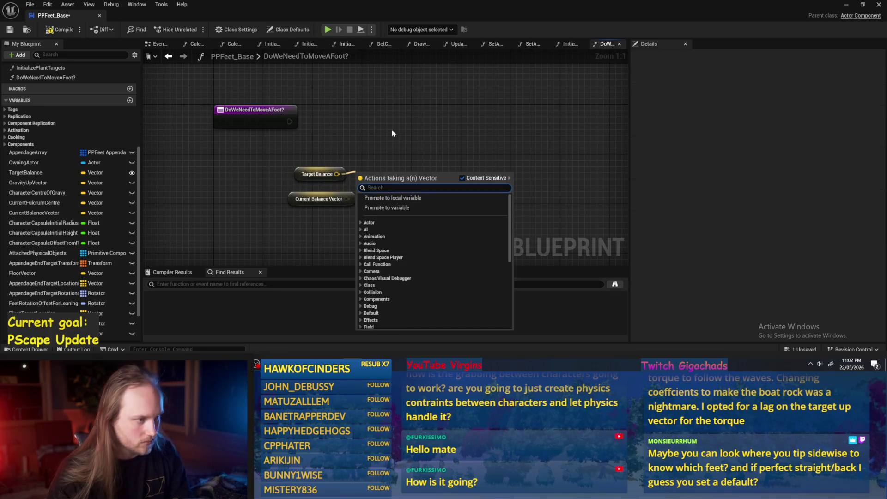
{"action": "left_click_drag", "start_coordinate": [392, 134], "coordinate": [395, 119]}
{"action": "left_click_drag", "start_coordinate": [340, 162], "coordinate": [377, 153]}
{"action": "type", "text": "dot"}
{"action": "key", "text": "Return"}
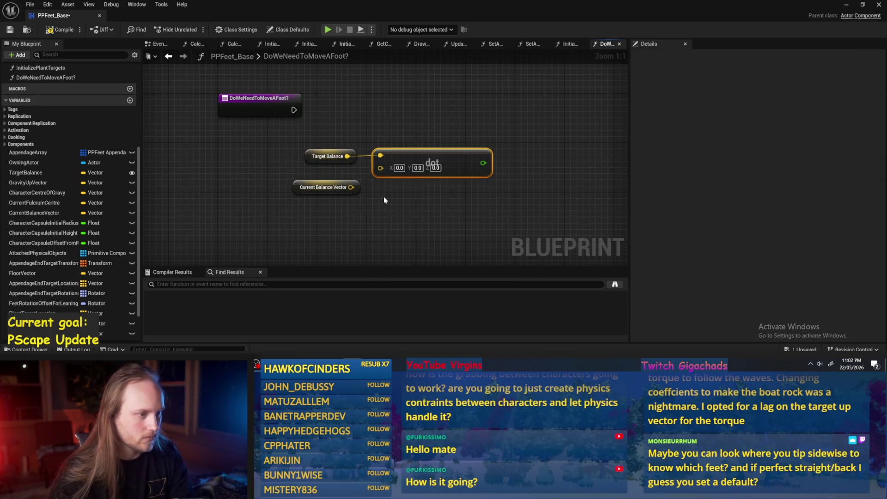
{"action": "left_click_drag", "start_coordinate": [351, 187], "coordinate": [387, 173]}
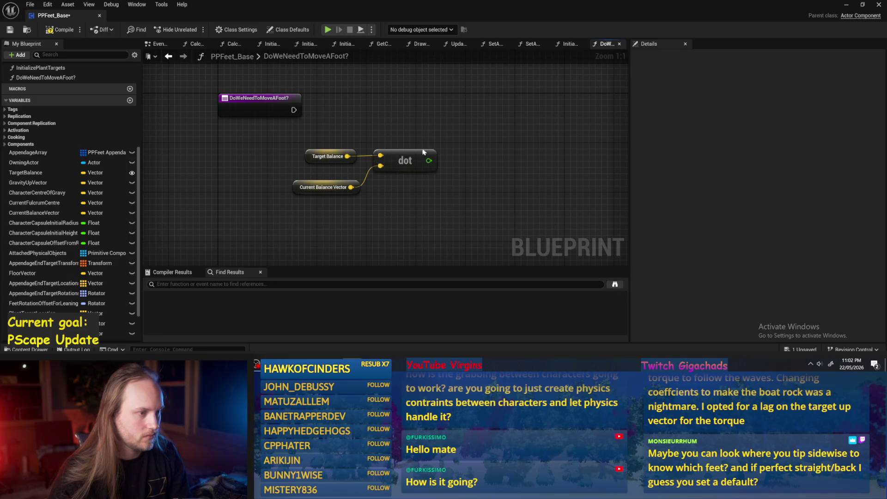
Add a Print String run from the function entry that prints the Dot result, and save
{"action": "right_click", "coordinate": [421, 140]}
{"action": "type", "text": "print"}
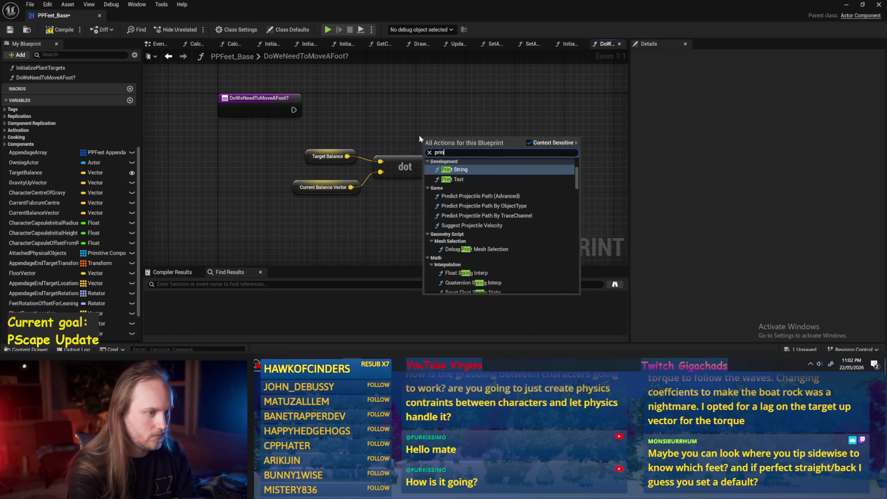
{"action": "key", "text": "Return"}
{"action": "left_click_drag", "start_coordinate": [443, 135], "coordinate": [488, 135]}
{"action": "mouse_move", "coordinate": [294, 110]}
{"action": "left_mouse_down"}
{"action": "mouse_move", "coordinate": [483, 148]}
{"action": "mouse_move", "coordinate": [473, 147]}
{"action": "left_mouse_up"}
{"action": "left_click_drag", "start_coordinate": [492, 147], "coordinate": [517, 110]}
{"action": "left_click_drag", "start_coordinate": [429, 166], "coordinate": [498, 122]}
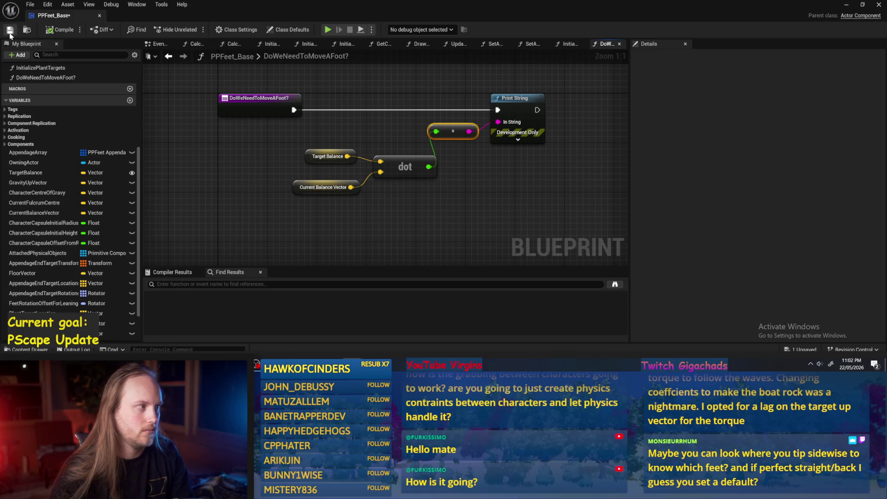
{"action": "left_click", "coordinate": [10, 34]}
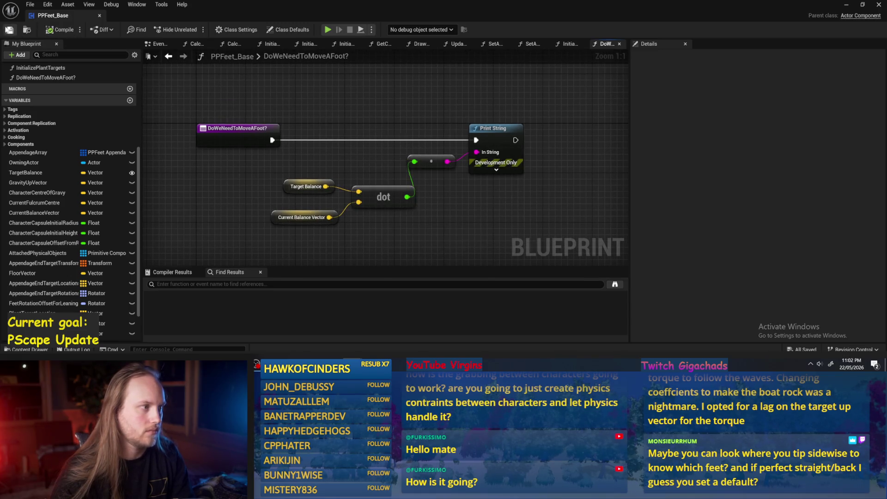
{"action": "left_click", "coordinate": [157, 45]}
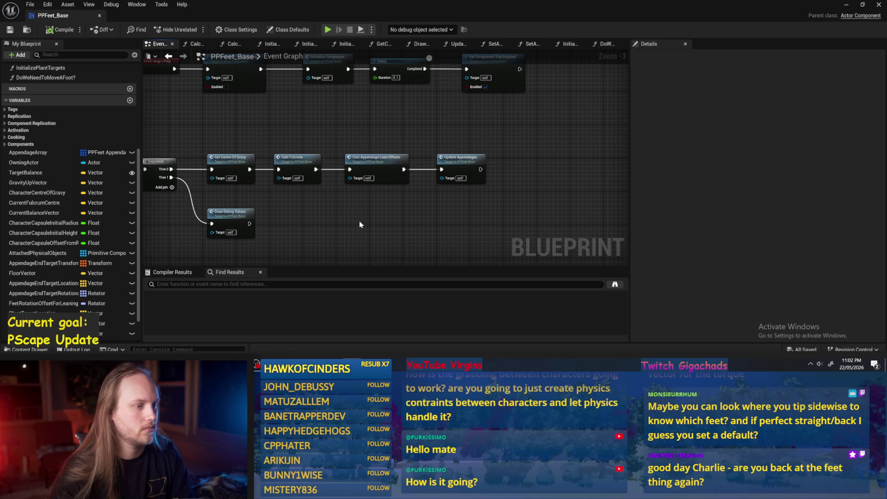
Add a Do We Need to Move AFoot? call node to the Event Graph
{"action": "scroll", "coordinate": [5, 211], "scroll_direction": "down", "scroll_amount": 3}
{"action": "scroll", "coordinate": [421, 204], "scroll_direction": "down", "scroll_amount": 2}
{"action": "scroll", "coordinate": [348, 215], "scroll_direction": "up", "scroll_amount": 5}
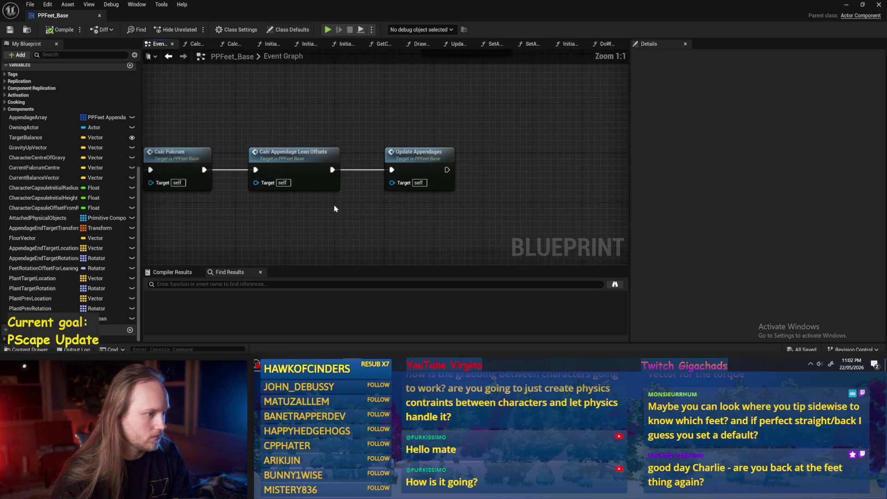
{"action": "right_click", "coordinate": [346, 162]}
{"action": "type", "text": "balance"}
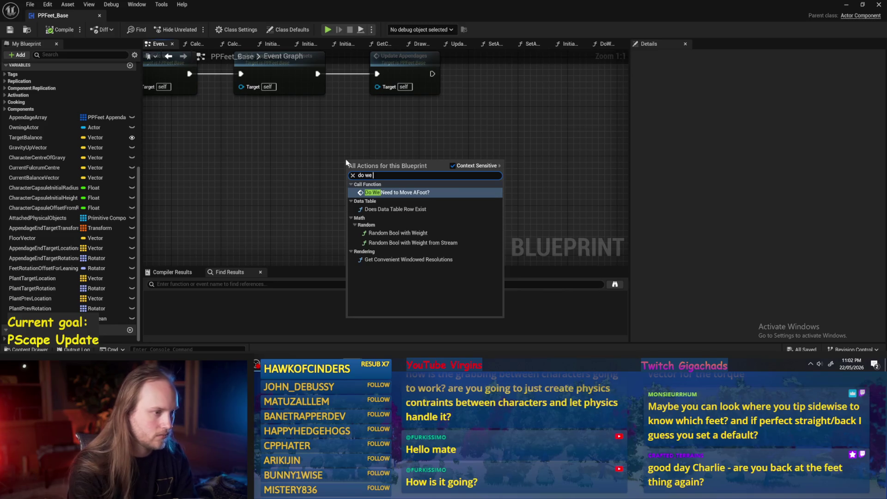
{"action": "key", "text": "Escape"}
{"action": "scroll", "coordinate": [346, 163], "scroll_direction": "down", "scroll_amount": 3}
{"action": "left_click_drag", "start_coordinate": [425, 180], "coordinate": [349, 162]}
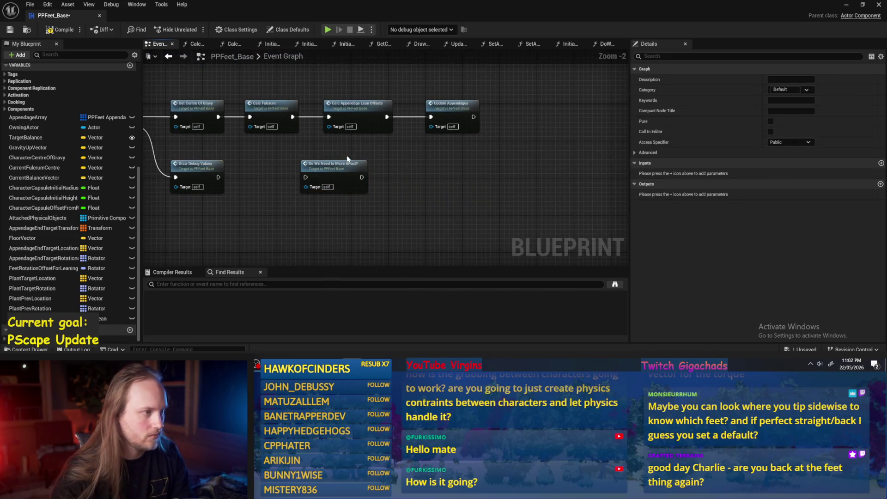
Shift Calc Appendage Lean Offsets and Update Appendages right and wire the call after Calc Fulcrum
{"action": "left_click_drag", "start_coordinate": [320, 88], "coordinate": [487, 128]}
{"action": "left_click_drag", "start_coordinate": [365, 125], "coordinate": [556, 125]}
{"action": "left_click", "coordinate": [409, 153]}
{"action": "mouse_move", "coordinate": [340, 174]}
{"action": "left_mouse_down"}
{"action": "mouse_move", "coordinate": [363, 113]}
{"action": "mouse_move", "coordinate": [406, 122]}
{"action": "mouse_move", "coordinate": [524, 119]}
{"action": "left_mouse_up"}
{"action": "left_click", "coordinate": [340, 86]}
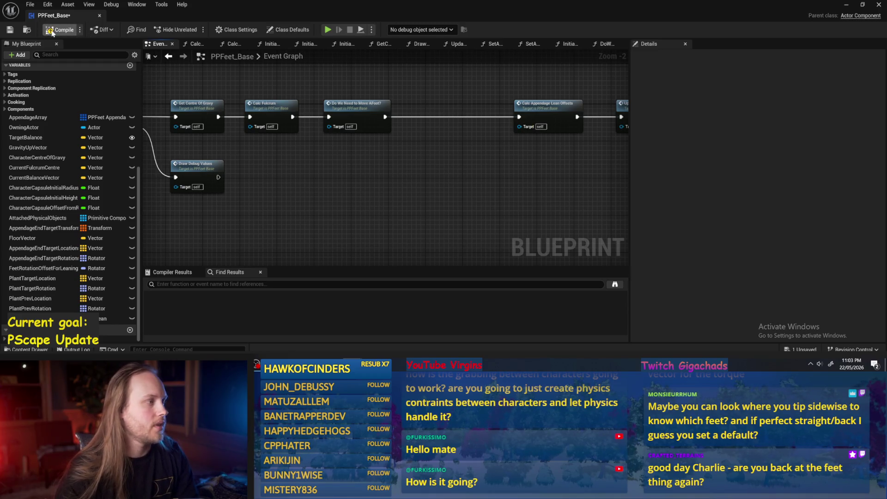
{"action": "left_click_drag", "start_coordinate": [430, 171], "coordinate": [389, 180]}
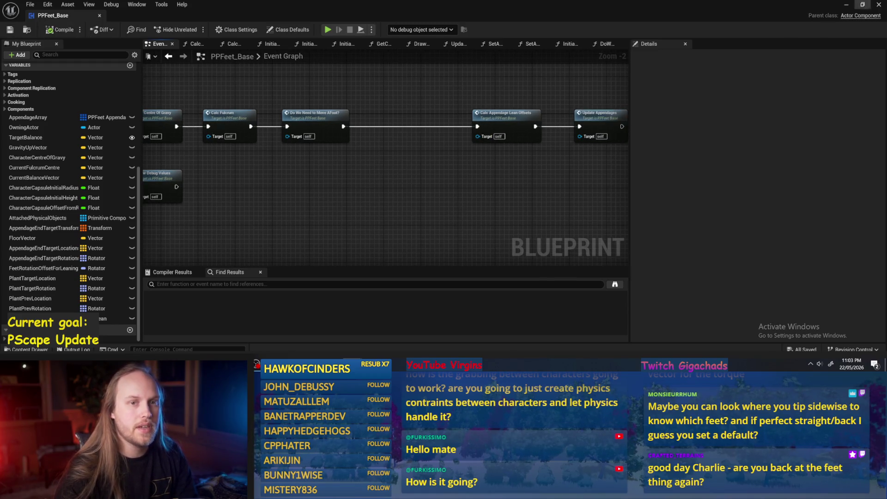
{"action": "left_click", "coordinate": [845, 6]}
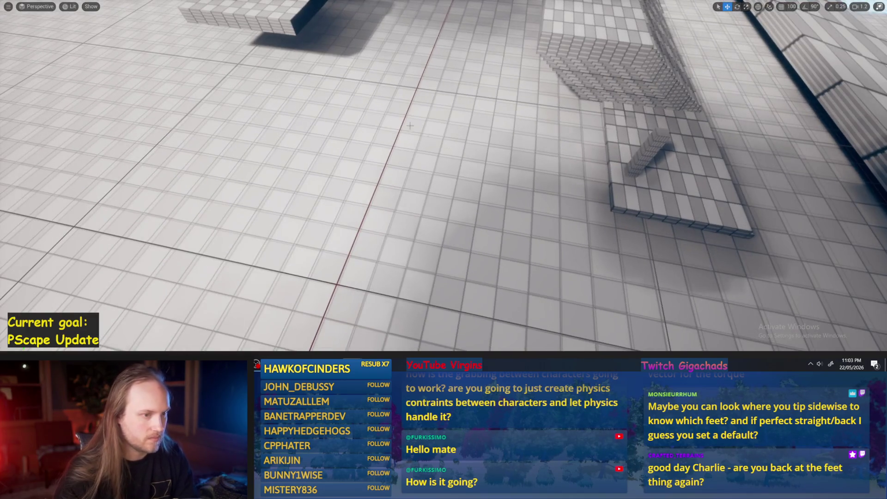
Stop play and open the PPFeet_TestLevel map from the PrisPhysicalFeet Content folder
{"action": "key", "text": "Escape"}
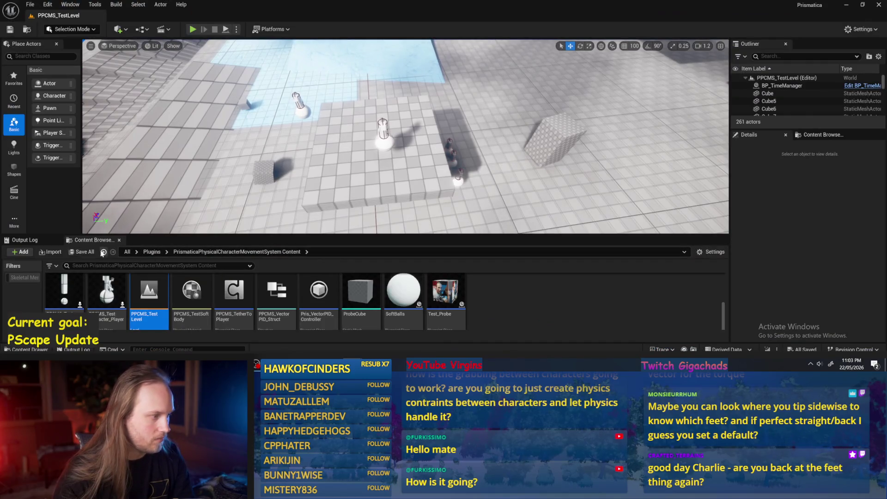
{"action": "left_click", "coordinate": [104, 252]}
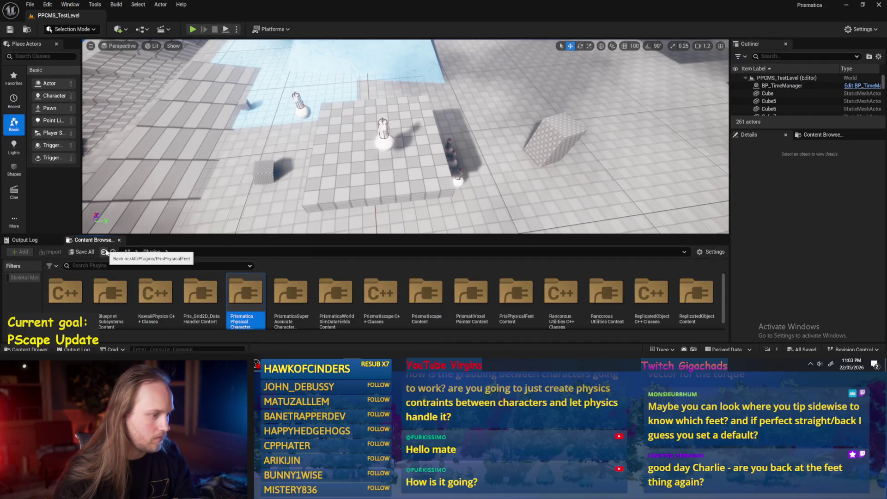
{"action": "left_click", "coordinate": [104, 252]}
{"action": "left_click", "coordinate": [275, 287]}
{"action": "double_click", "coordinate": [276, 287]}
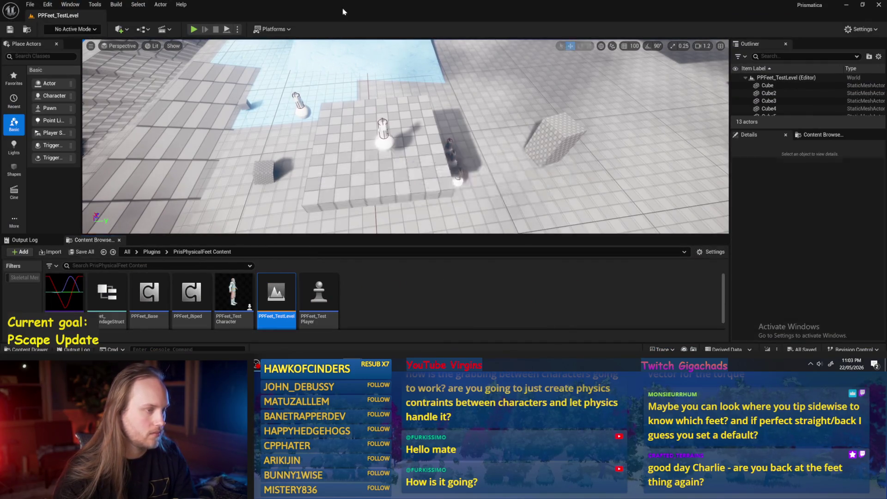
Playtest the level, fullscreen with F11, watching the printed dot product values
{"action": "key", "text": "alt+p"}
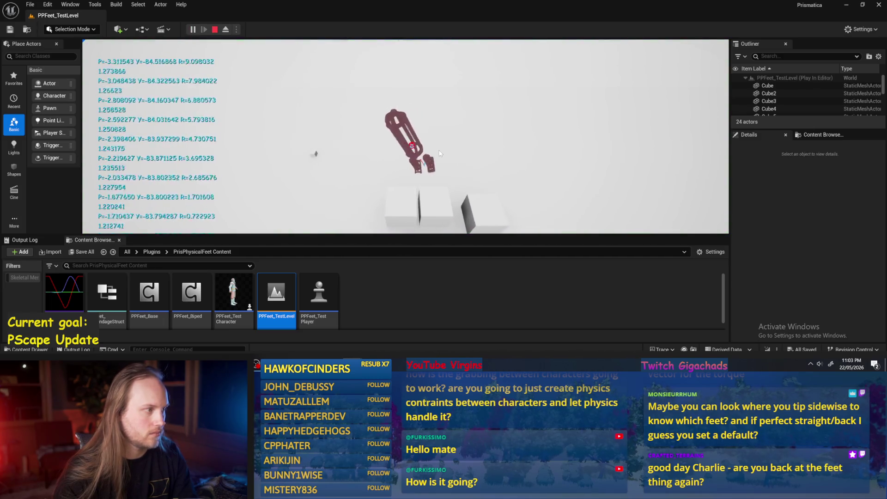
{"action": "left_click", "coordinate": [215, 29]}
{"action": "key", "text": "alt+p"}
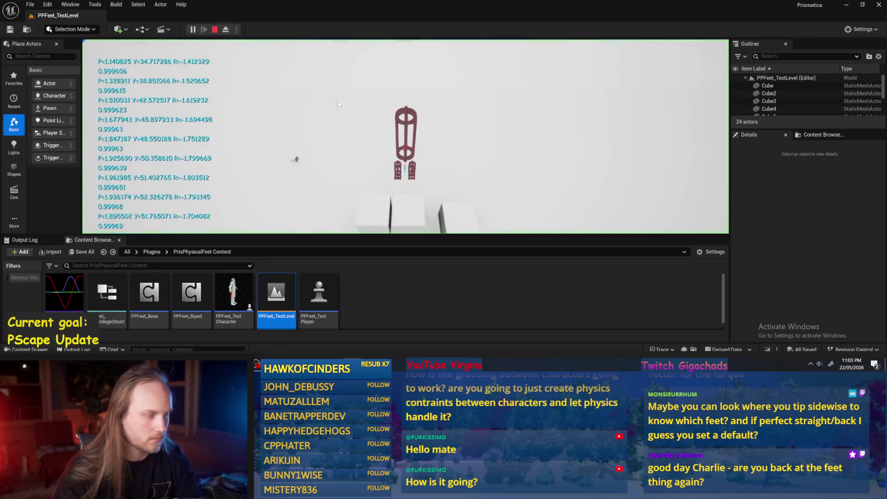
{"action": "key", "text": "F11"}
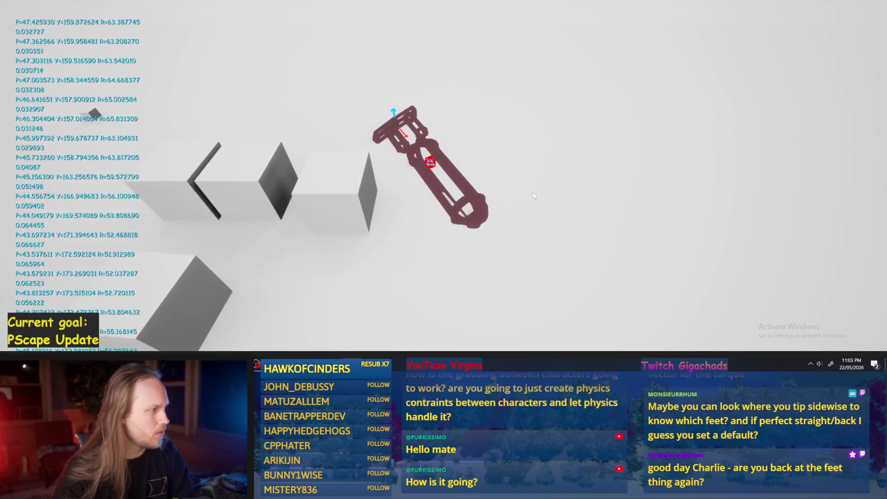
{"action": "key", "text": "Escape"}
{"action": "key", "text": "alt+p"}
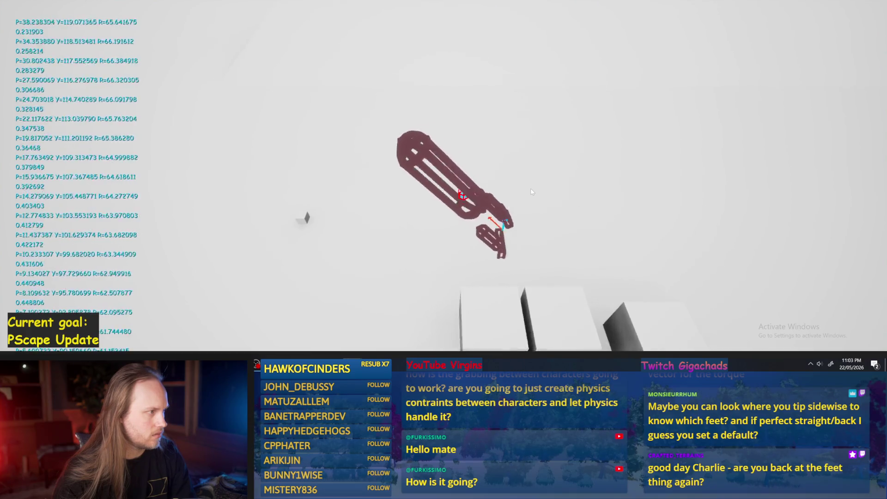
{"action": "key", "text": "Escape"}
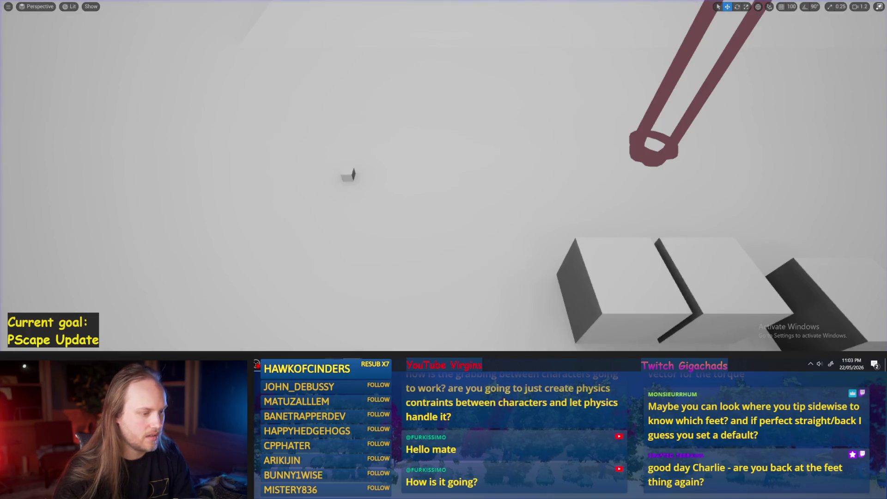
Bring the PPFeet_Base Event Graph back to the front, showing both event chains
{"action": "mouse_move", "coordinate": [352, 364]}
{"action": "left_click", "coordinate": [400, 330]}
{"action": "mouse_move", "coordinate": [411, 190]}
{"action": "left_mouse_down"}
{"action": "mouse_move", "coordinate": [157, 136]}
{"action": "mouse_move", "coordinate": [394, 198]}
{"action": "mouse_move", "coordinate": [414, 179]}
{"action": "left_mouse_up"}
{"action": "scroll", "coordinate": [402, 204], "scroll_direction": "down", "scroll_amount": 1}
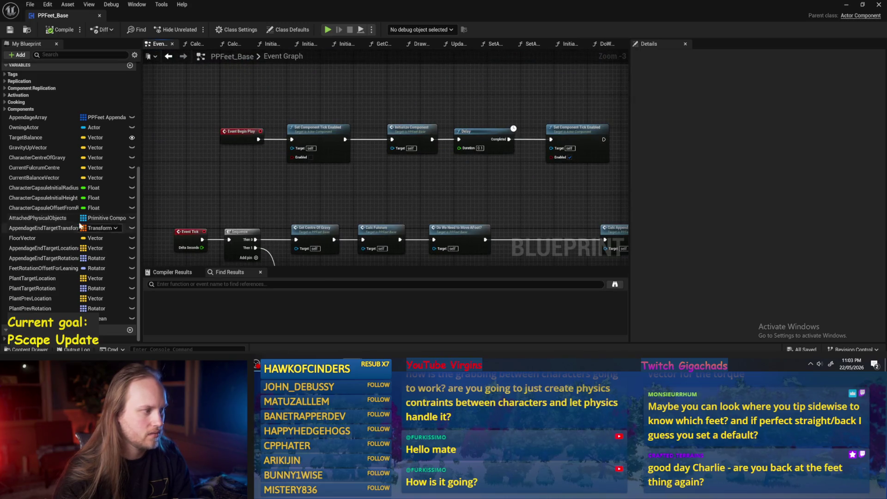
Check Target Balance's settings in PPFeet_Base, then open the PPFeet_TestPlayer blueprint
{"action": "scroll", "coordinate": [43, 142], "scroll_direction": "up", "scroll_amount": 5}
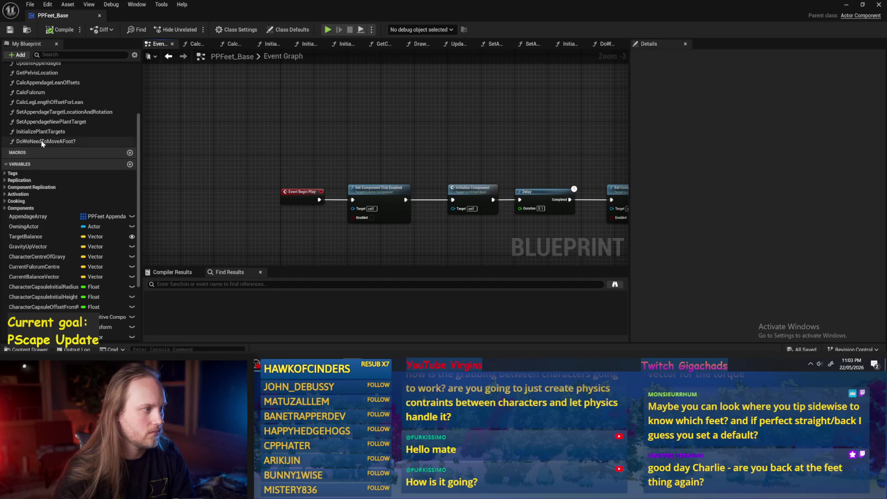
{"action": "double_click", "coordinate": [42, 142]}
{"action": "left_click", "coordinate": [302, 186]}
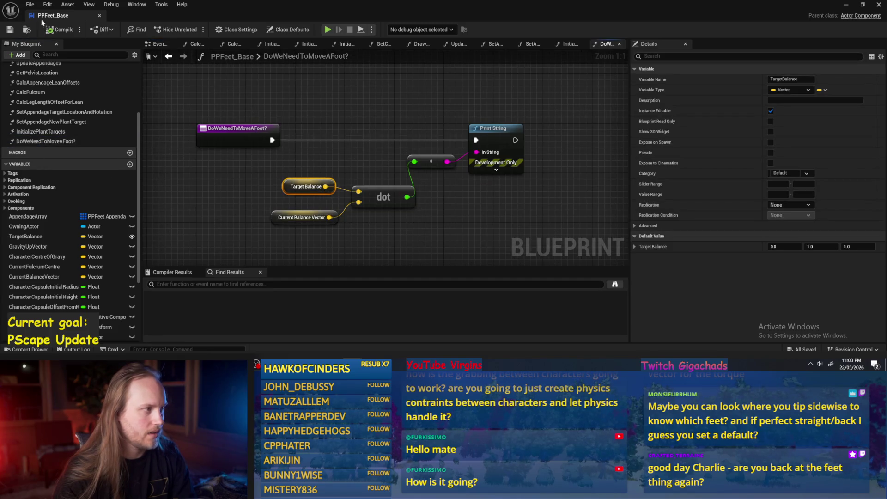
{"action": "left_click", "coordinate": [854, 8]}
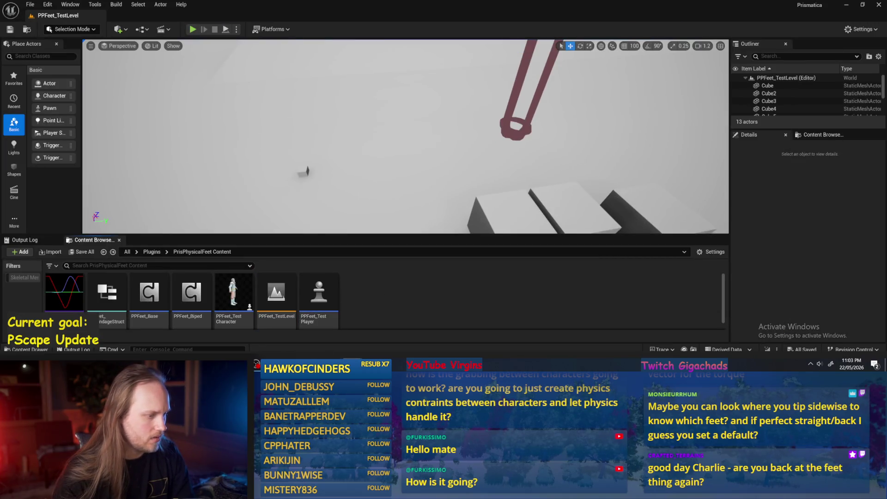
{"action": "double_click", "coordinate": [239, 292]}
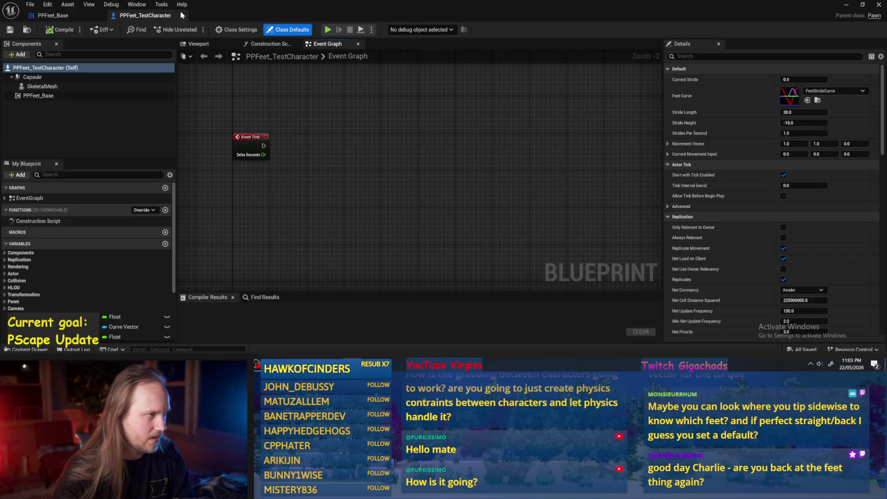
{"action": "left_click", "coordinate": [181, 15]}
{"action": "left_click", "coordinate": [844, 6]}
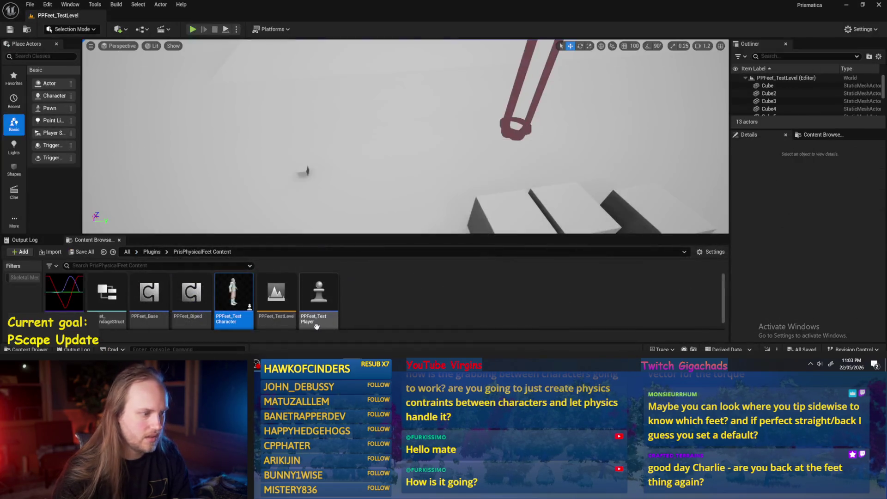
{"action": "double_click", "coordinate": [323, 293]}
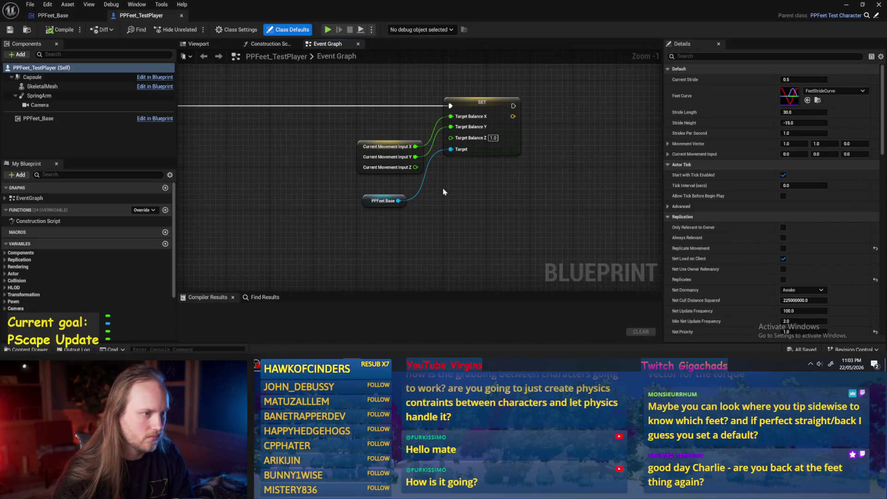
Add a Normalize node with its A pin split, fed by Movement Input X and Y
{"action": "left_click_drag", "start_coordinate": [454, 184], "coordinate": [458, 187]}
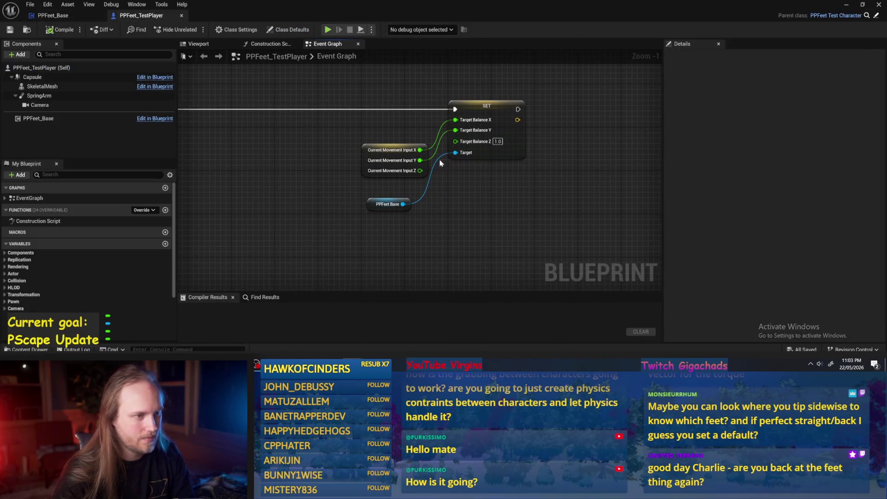
{"action": "mouse_move", "coordinate": [406, 144]}
{"action": "left_mouse_down"}
{"action": "mouse_move", "coordinate": [309, 137]}
{"action": "mouse_move", "coordinate": [412, 168]}
{"action": "left_mouse_up"}
{"action": "left_click", "coordinate": [309, 138]}
{"action": "right_click", "coordinate": [390, 140]}
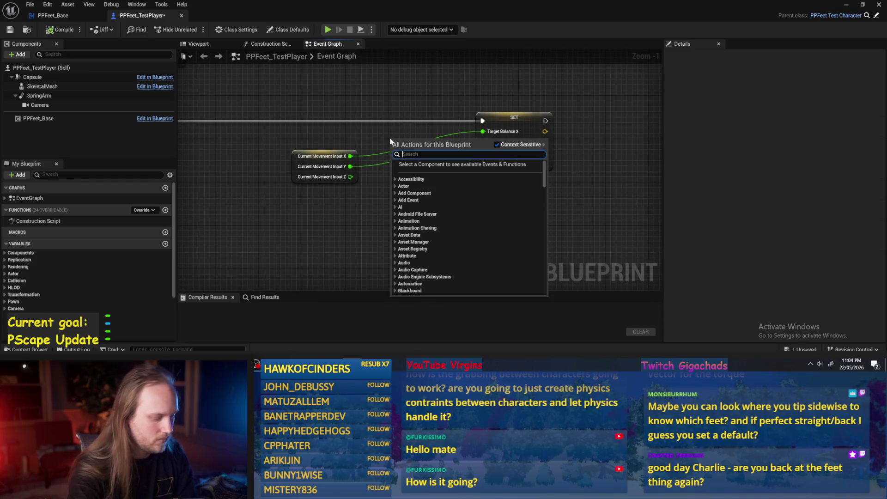
{"action": "type", "text": "normali"}
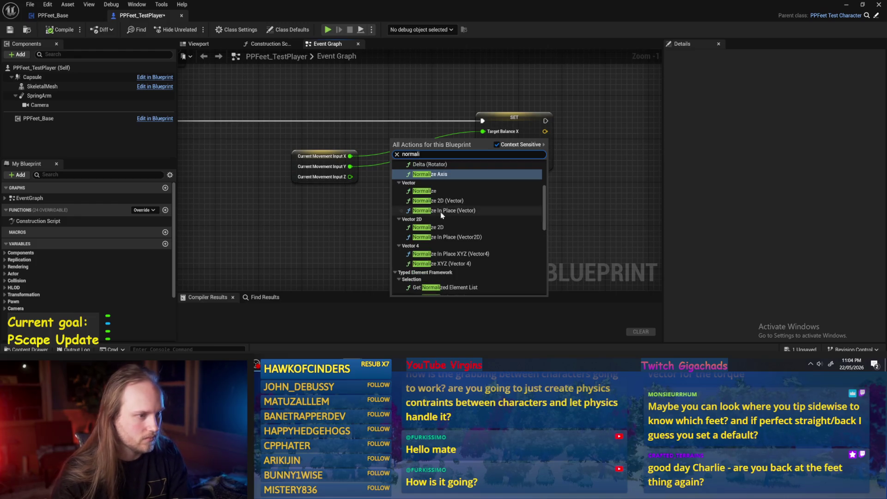
{"action": "left_click", "coordinate": [441, 191]}
{"action": "right_click", "coordinate": [395, 168]}
{"action": "left_click", "coordinate": [402, 178]}
{"action": "mouse_move", "coordinate": [328, 165]}
{"action": "left_mouse_down"}
{"action": "mouse_move", "coordinate": [269, 149]}
{"action": "mouse_move", "coordinate": [396, 147]}
{"action": "mouse_move", "coordinate": [290, 150]}
{"action": "left_mouse_up"}
{"action": "left_click_drag", "start_coordinate": [451, 165], "coordinate": [402, 180]}
Recombine Target Balance, feed it Normalize's result, compile, and return to PPFeet_Base
{"action": "left_click", "coordinate": [482, 142], "text": "alt"}
{"action": "left_click", "coordinate": [483, 132], "text": "alt"}
{"action": "right_click", "coordinate": [483, 131]}
{"action": "left_click", "coordinate": [508, 167]}
{"action": "left_click_drag", "start_coordinate": [426, 163], "coordinate": [482, 135]}
{"action": "left_click", "coordinate": [60, 29]}
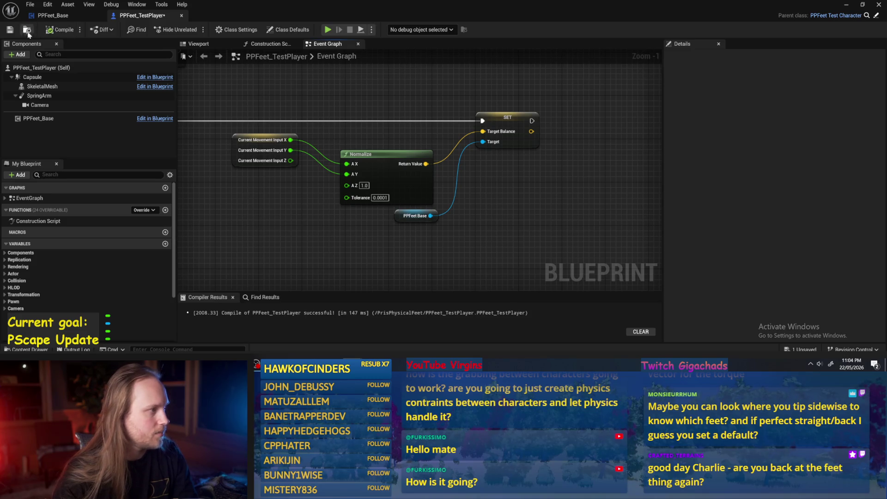
{"action": "left_click", "coordinate": [70, 16]}
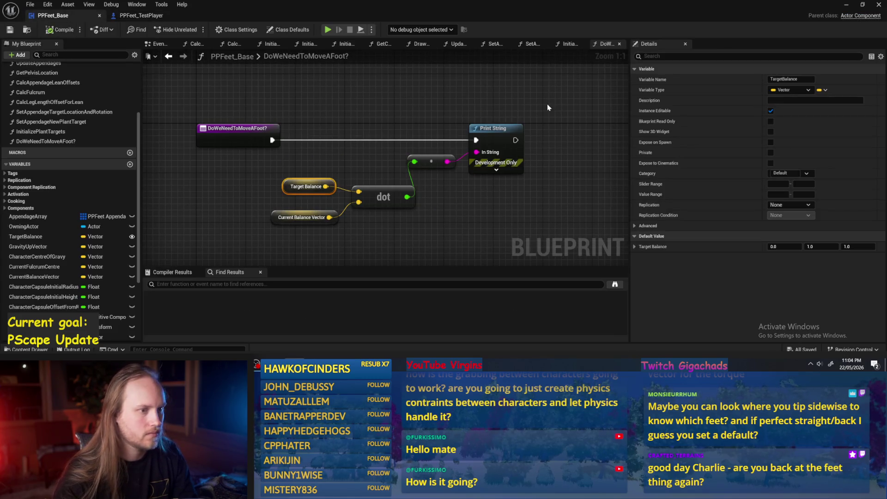
{"action": "left_click", "coordinate": [364, 173]}
Play the level twice to watch the printed balance dot values
{"action": "left_click", "coordinate": [847, 6]}
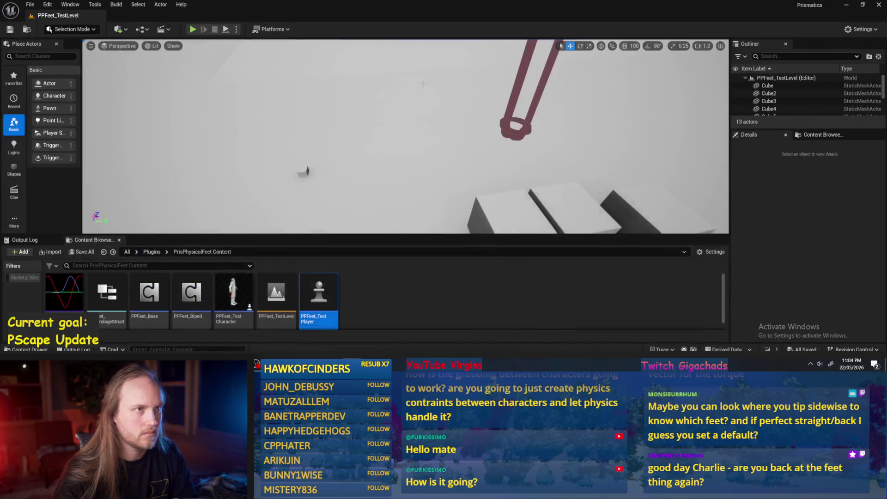
{"action": "left_click", "coordinate": [193, 29]}
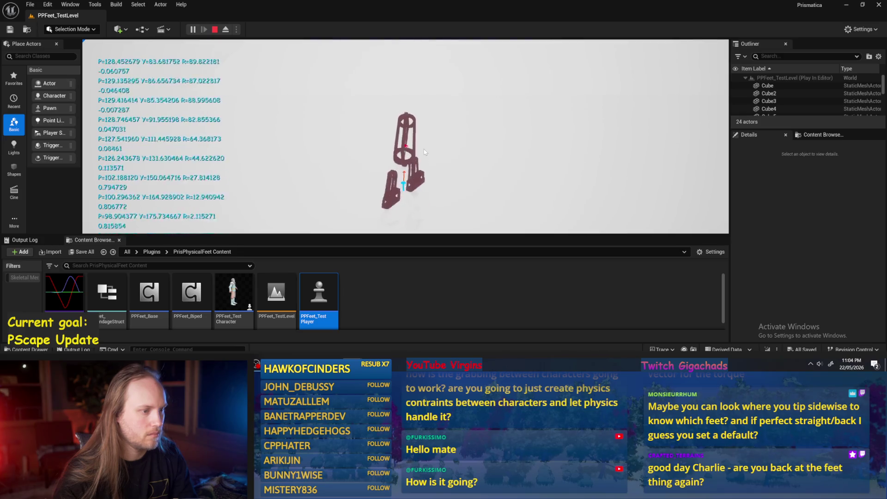
{"action": "key", "text": "Escape"}
{"action": "left_click", "coordinate": [193, 29]}
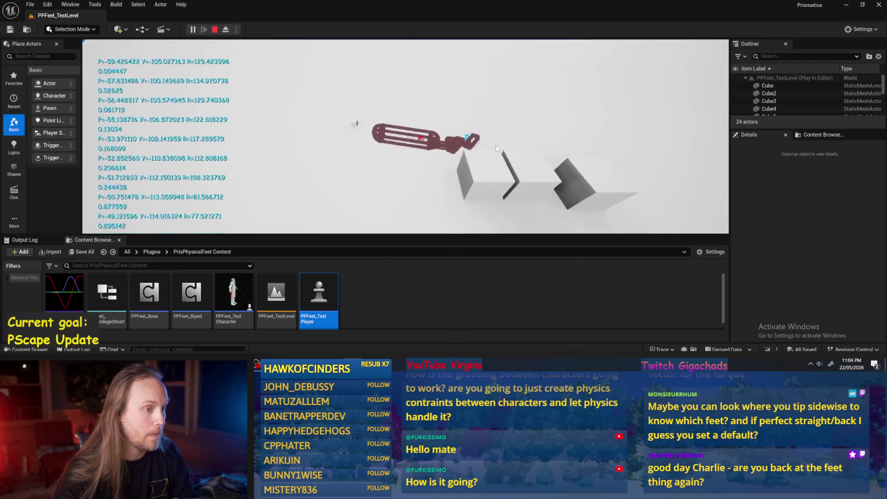
{"action": "key", "text": "Escape"}
Compile PPFeet_Base, run another Alt+P playtest, and save the blueprint
{"action": "left_click", "coordinate": [374, 347]}
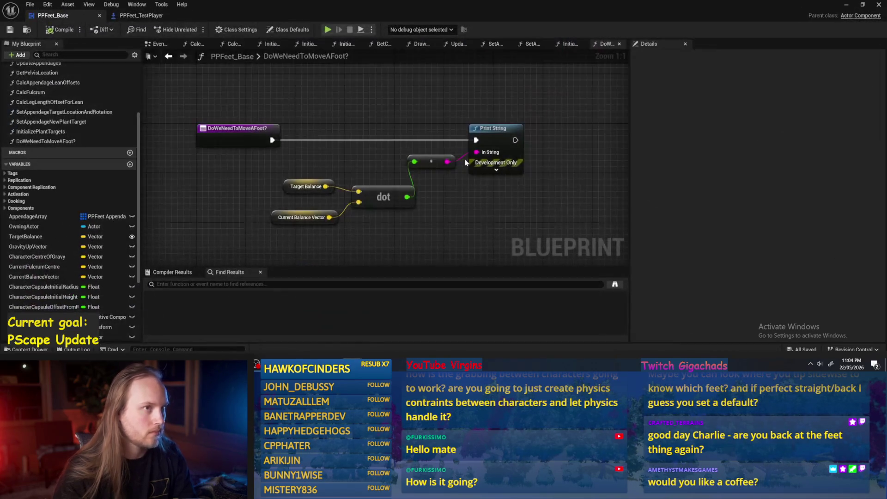
{"action": "left_click", "coordinate": [52, 33]}
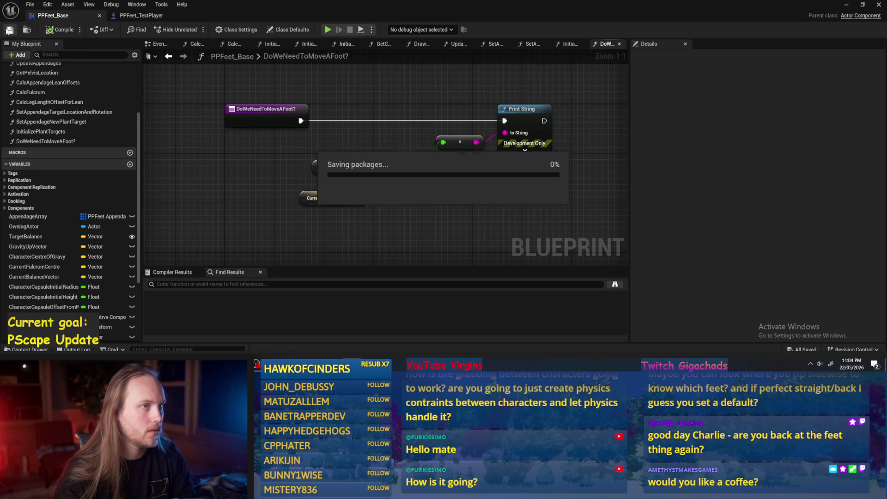
{"action": "mouse_move", "coordinate": [475, 190]}
{"action": "left_mouse_down"}
{"action": "mouse_move", "coordinate": [536, 177]}
{"action": "mouse_move", "coordinate": [479, 206]}
{"action": "left_mouse_up"}
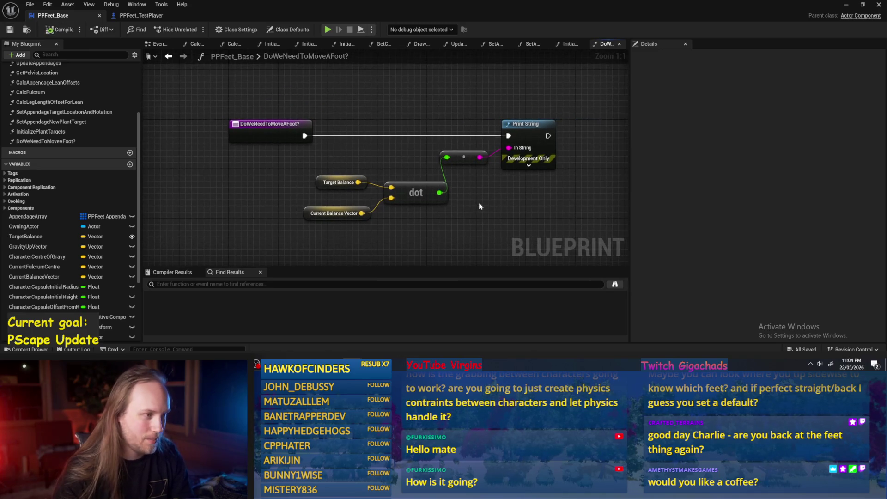
{"action": "left_click", "coordinate": [845, 4]}
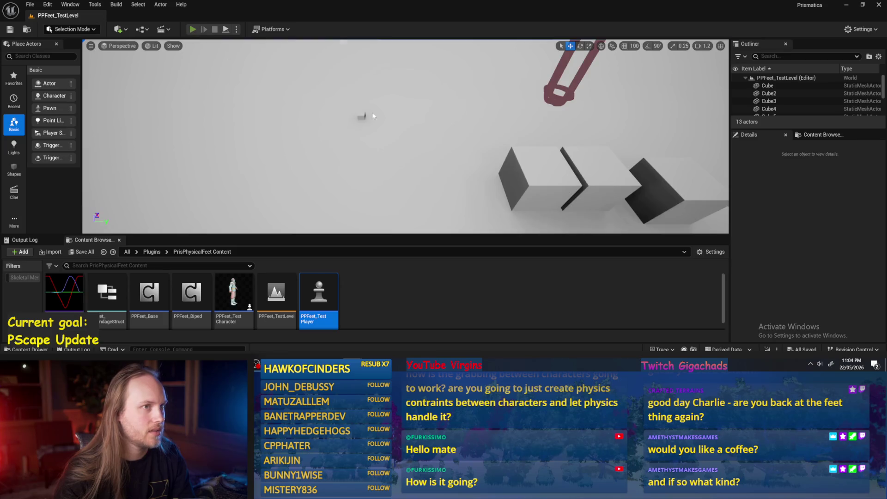
{"action": "key", "text": "alt+p"}
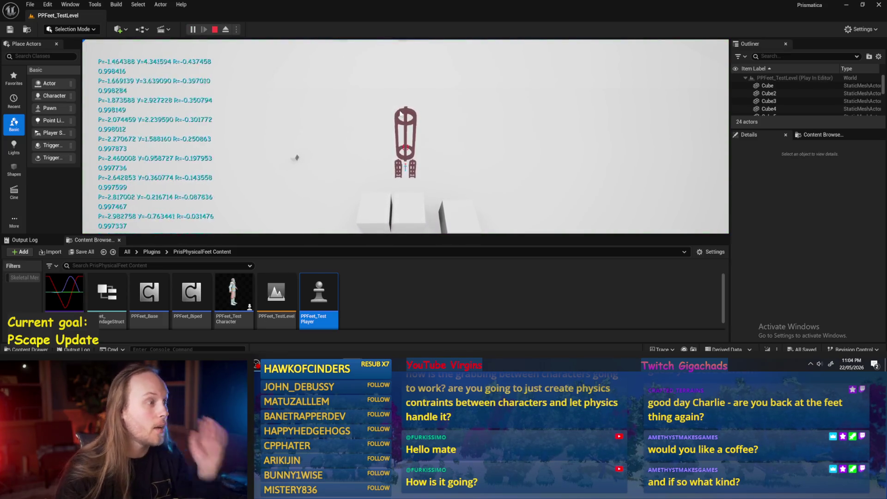
{"action": "key", "text": "Escape"}
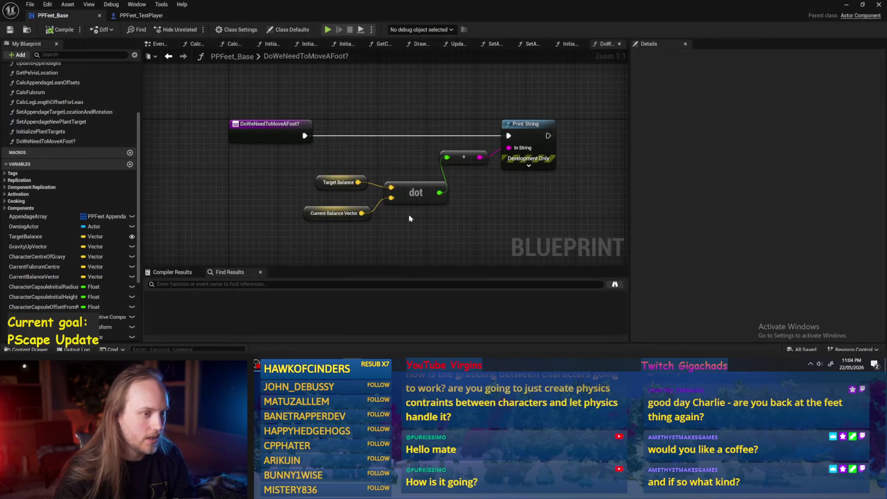
{"action": "left_click", "coordinate": [9, 29]}
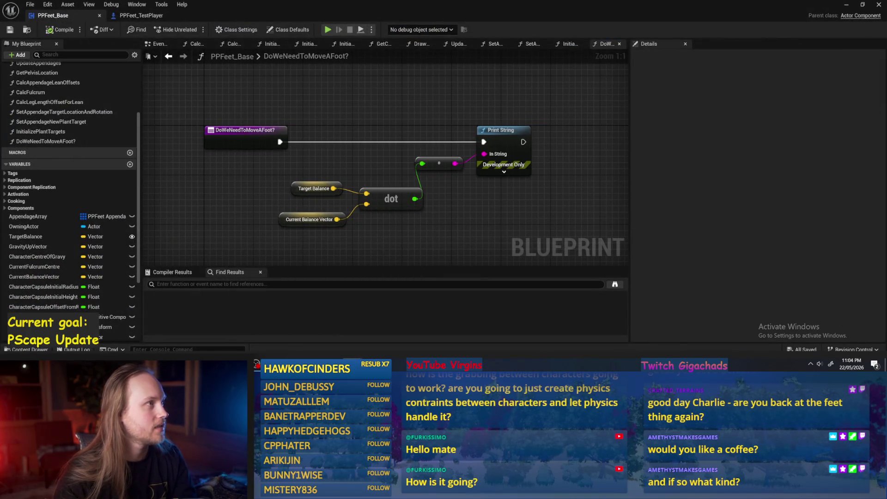
{"action": "scroll", "coordinate": [404, 144], "scroll_direction": "down", "scroll_amount": 2}
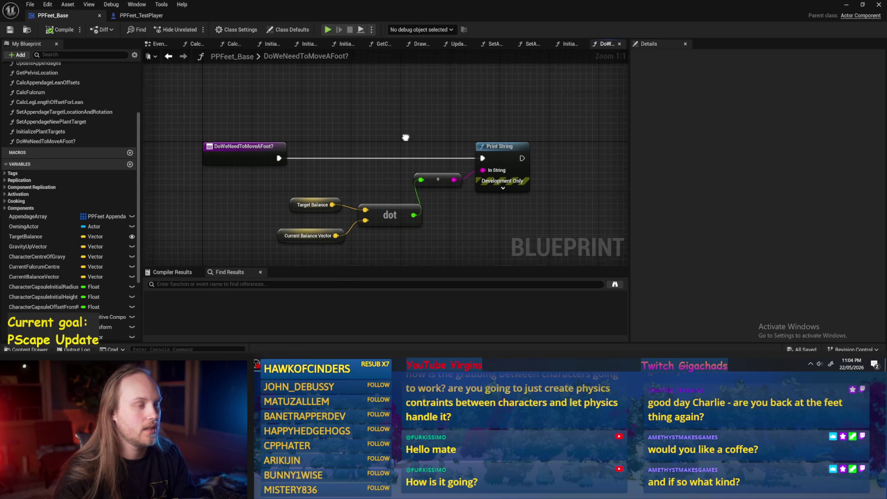
In the Event Graph, move Calc Appendage Lean Offsets and Update Appendages left, then save
{"action": "left_click", "coordinate": [159, 43]}
{"action": "mouse_move", "coordinate": [578, 231]}
{"action": "left_mouse_down"}
{"action": "mouse_move", "coordinate": [531, 194]}
{"action": "mouse_move", "coordinate": [398, 119]}
{"action": "left_mouse_up"}
{"action": "left_click_drag", "start_coordinate": [360, 166], "coordinate": [439, 164]}
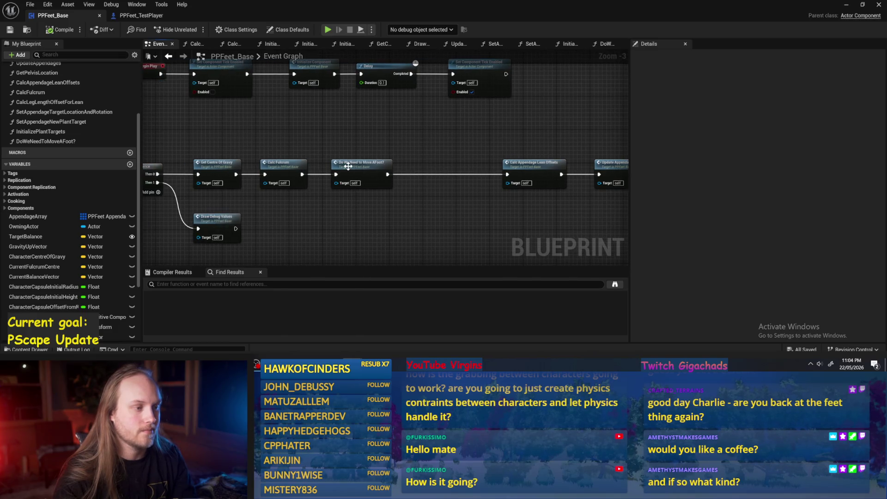
{"action": "left_click_drag", "start_coordinate": [529, 162], "coordinate": [471, 169]}
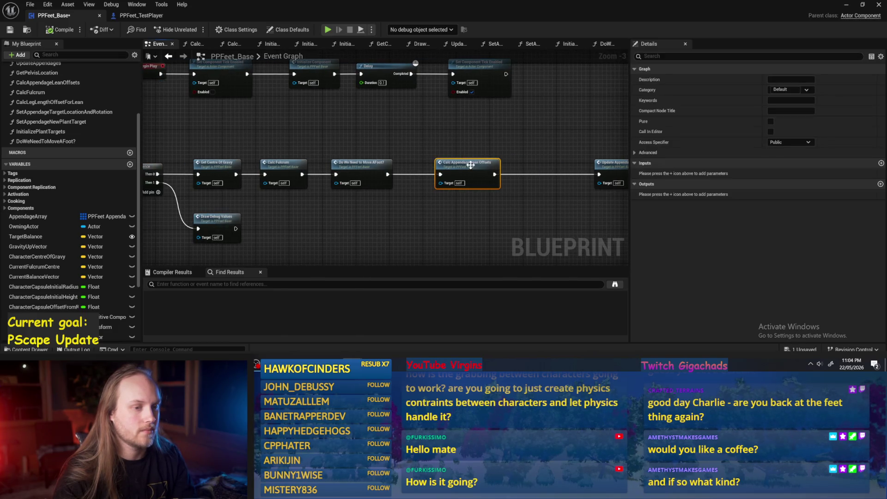
{"action": "left_click_drag", "start_coordinate": [514, 146], "coordinate": [452, 143]}
{"action": "left_click_drag", "start_coordinate": [550, 164], "coordinate": [513, 164]}
{"action": "left_click_drag", "start_coordinate": [367, 137], "coordinate": [494, 134]}
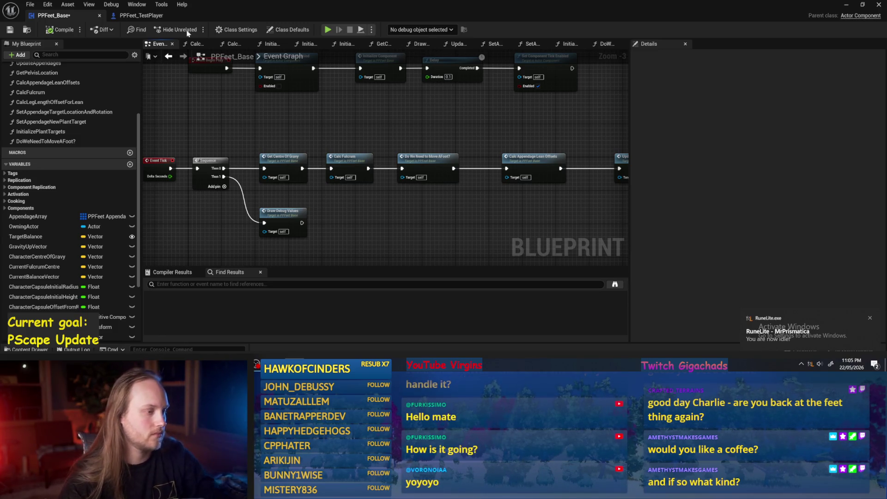
{"action": "left_click_drag", "start_coordinate": [364, 202], "coordinate": [374, 182]}
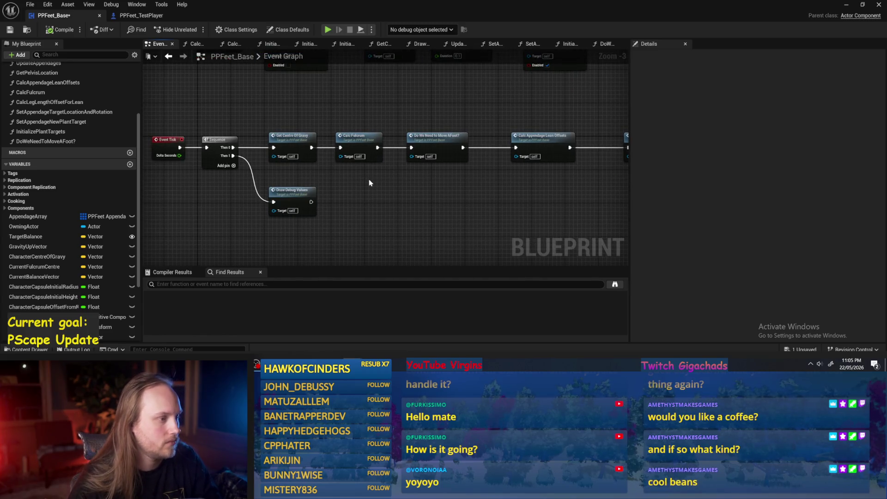
{"action": "left_click", "coordinate": [9, 29]}
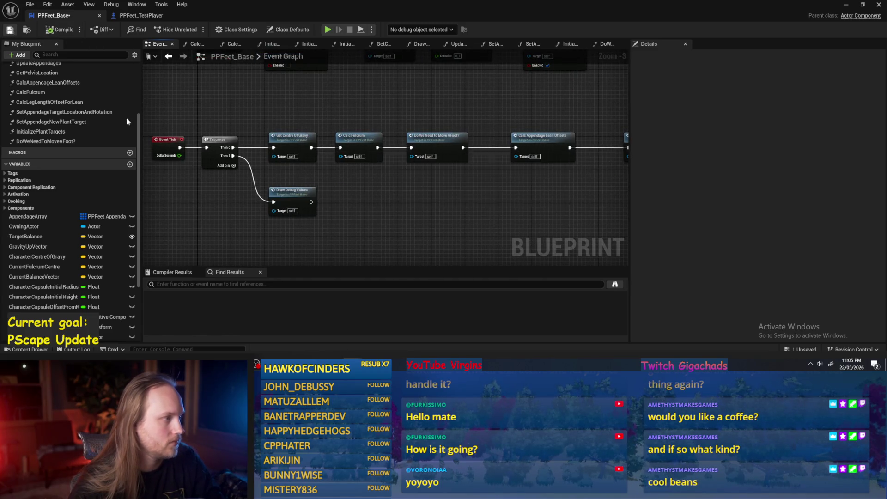
Pan around the Event Graph to review the Event Tick chain and Get Centre Of Gravy nodes
{"action": "left_click_drag", "start_coordinate": [400, 226], "coordinate": [341, 202]}
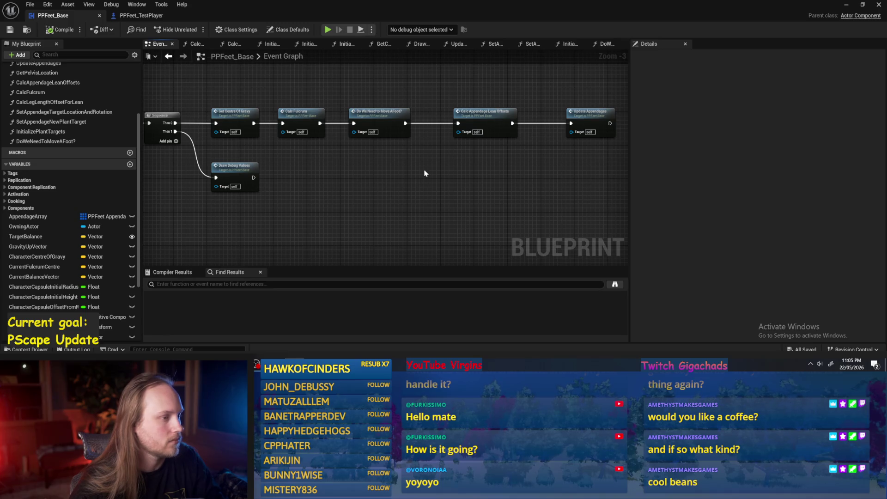
{"action": "left_click_drag", "start_coordinate": [425, 174], "coordinate": [419, 182]}
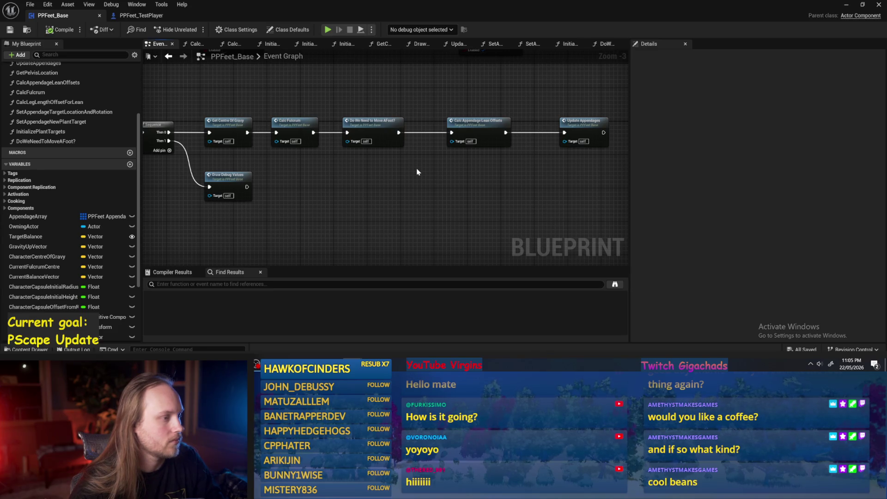
{"action": "scroll", "coordinate": [418, 170], "scroll_direction": "up", "scroll_amount": 2}
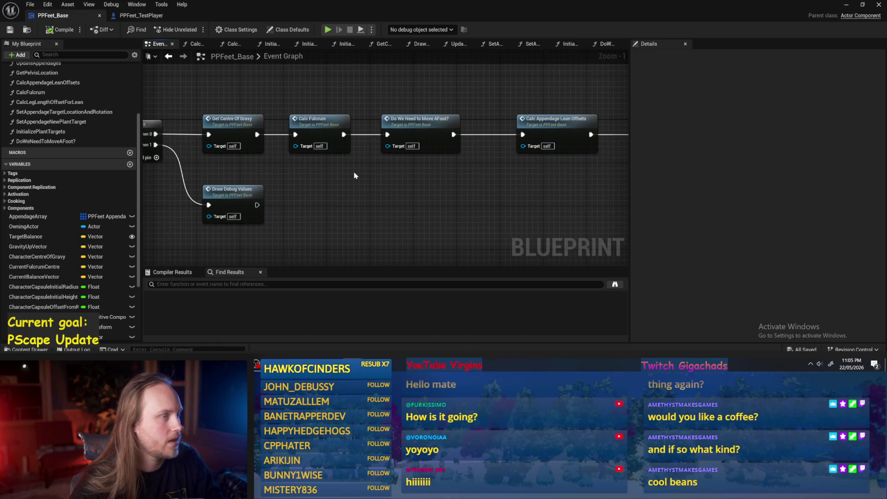
{"action": "left_click", "coordinate": [305, 134]}
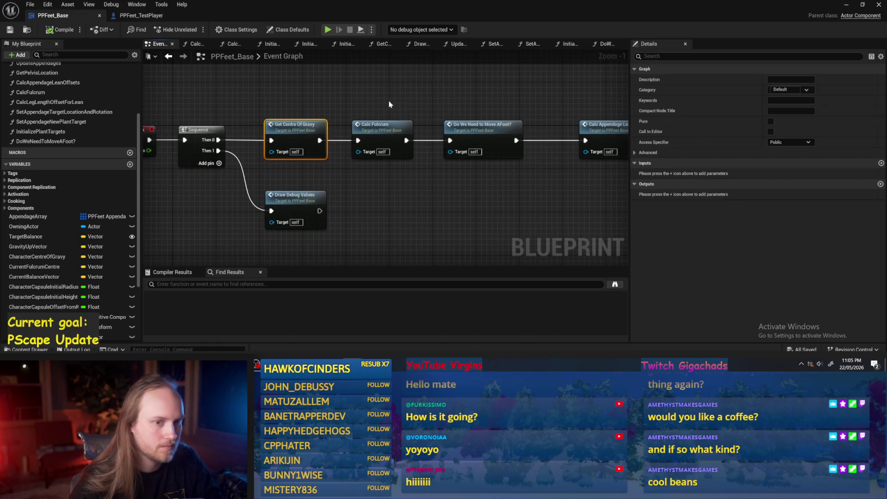
{"action": "left_click_drag", "start_coordinate": [393, 105], "coordinate": [317, 97]}
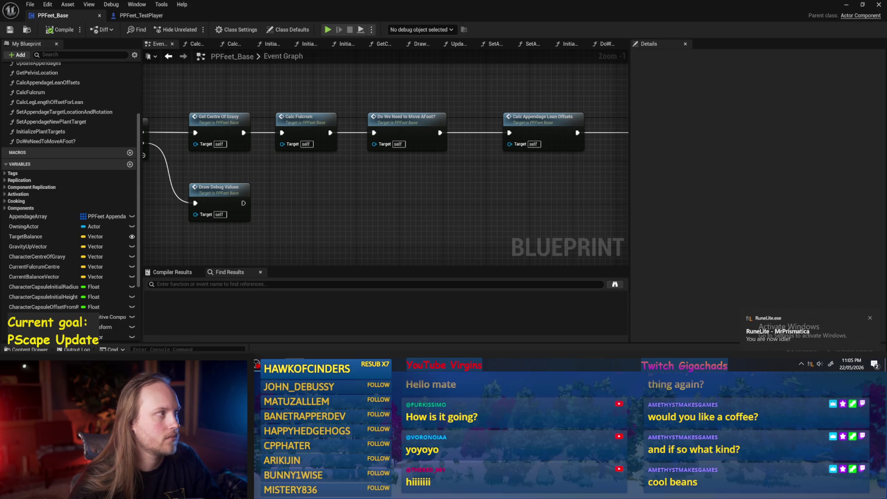
{"action": "scroll", "coordinate": [425, 208], "scroll_direction": "down", "scroll_amount": 2}
{"action": "mouse_move", "coordinate": [308, 82]}
{"action": "left_mouse_down"}
{"action": "mouse_move", "coordinate": [376, 200]}
{"action": "mouse_move", "coordinate": [434, 163]}
{"action": "mouse_move", "coordinate": [463, 127]}
{"action": "mouse_move", "coordinate": [416, 178]}
{"action": "mouse_move", "coordinate": [393, 179]}
{"action": "left_mouse_up"}
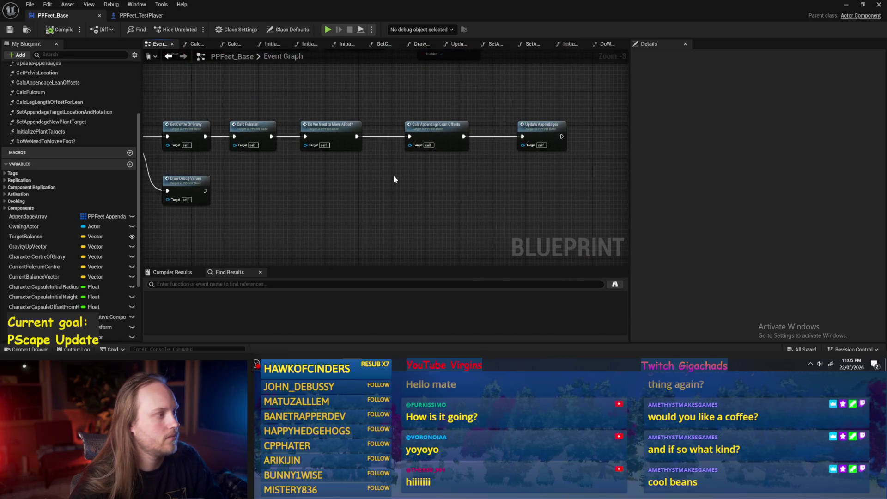
{"action": "left_click_drag", "start_coordinate": [387, 186], "coordinate": [415, 201]}
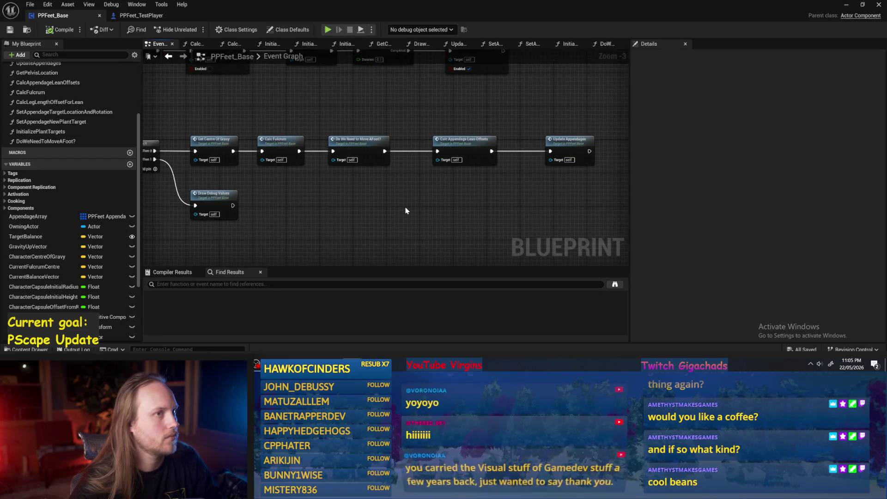
{"action": "mouse_move", "coordinate": [406, 211]}
{"action": "left_mouse_down"}
{"action": "mouse_move", "coordinate": [493, 172]}
{"action": "mouse_move", "coordinate": [390, 158]}
{"action": "mouse_move", "coordinate": [586, 185]}
{"action": "mouse_move", "coordinate": [434, 178]}
{"action": "left_mouse_up"}
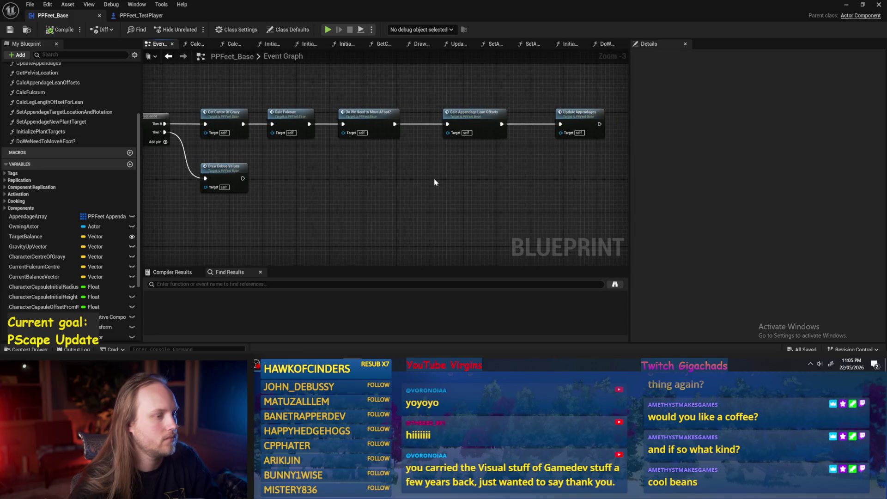
Open Do We Need to Move AFoot?, move its Print String right, and save
{"action": "double_click", "coordinate": [377, 123]}
{"action": "left_click_drag", "start_coordinate": [453, 167], "coordinate": [504, 167]}
{"action": "left_click", "coordinate": [10, 31]}
{"action": "left_click_drag", "start_coordinate": [427, 259], "coordinate": [421, 214]}
{"action": "left_click", "coordinate": [303, 145]}
{"action": "left_click", "coordinate": [344, 125]}
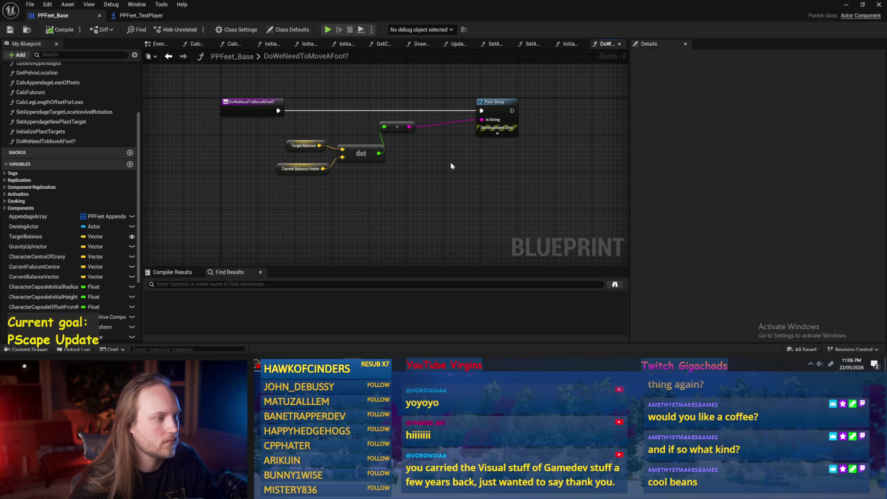
Replace Target Balance with a Get Gravity Up Vector node wired into the dot product's top input
{"action": "left_click_drag", "start_coordinate": [452, 166], "coordinate": [528, 178]}
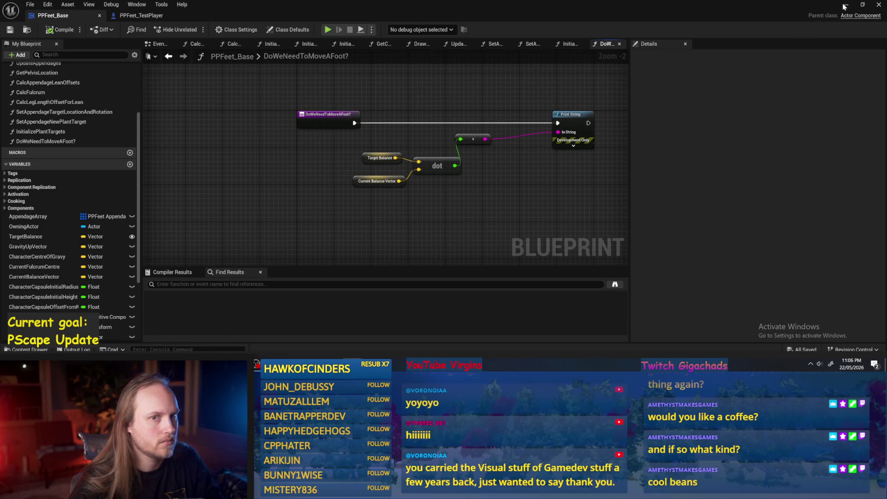
{"action": "left_click", "coordinate": [844, 6]}
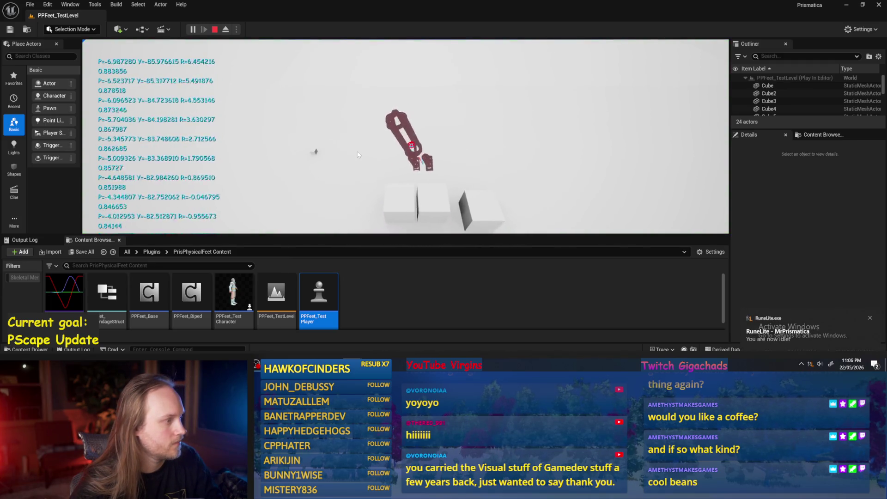
{"action": "key", "text": "Escape"}
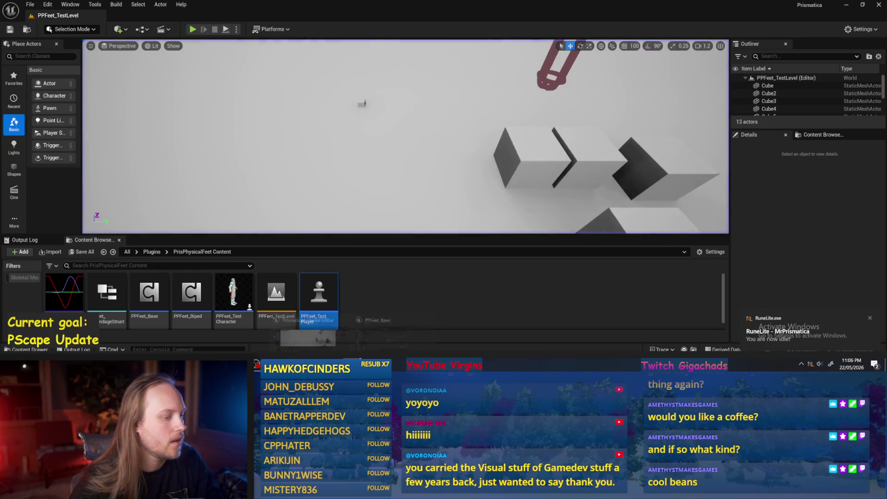
{"action": "key", "text": "alt+Tab"}
{"action": "mouse_move", "coordinate": [370, 157]}
{"action": "left_mouse_down"}
{"action": "mouse_move", "coordinate": [348, 158]}
{"action": "mouse_move", "coordinate": [274, 222]}
{"action": "left_mouse_up"}
{"action": "left_click", "coordinate": [341, 155]}
{"action": "scroll", "coordinate": [340, 154], "scroll_direction": "up", "scroll_amount": 2}
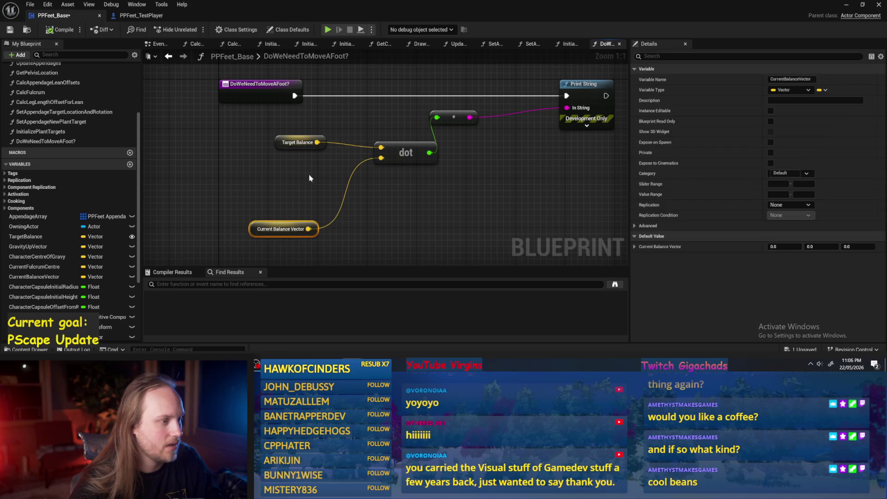
{"action": "right_click", "coordinate": [265, 187]}
{"action": "type", "text": "grav"}
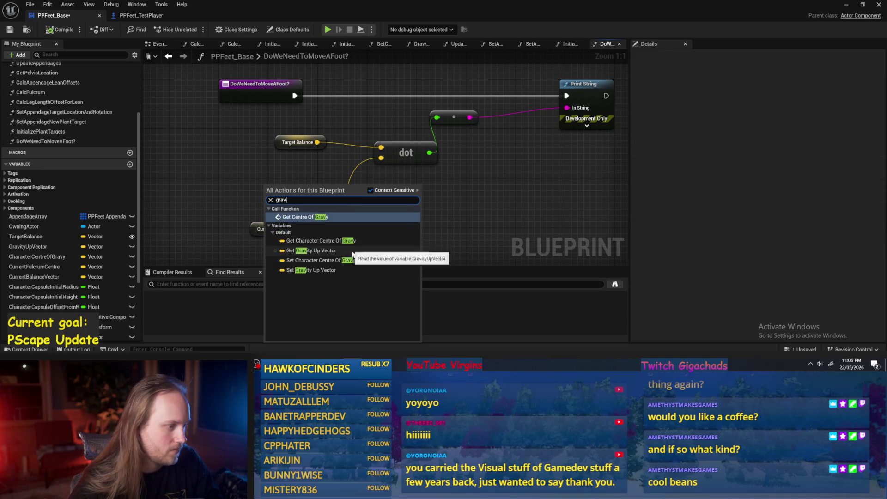
{"action": "left_click", "coordinate": [316, 250]}
{"action": "mouse_move", "coordinate": [309, 186]}
{"action": "left_mouse_down"}
{"action": "mouse_move", "coordinate": [382, 157]}
{"action": "mouse_move", "coordinate": [381, 148]}
{"action": "left_mouse_up"}
{"action": "left_click", "coordinate": [298, 141]}
{"action": "key", "text": "Delete"}
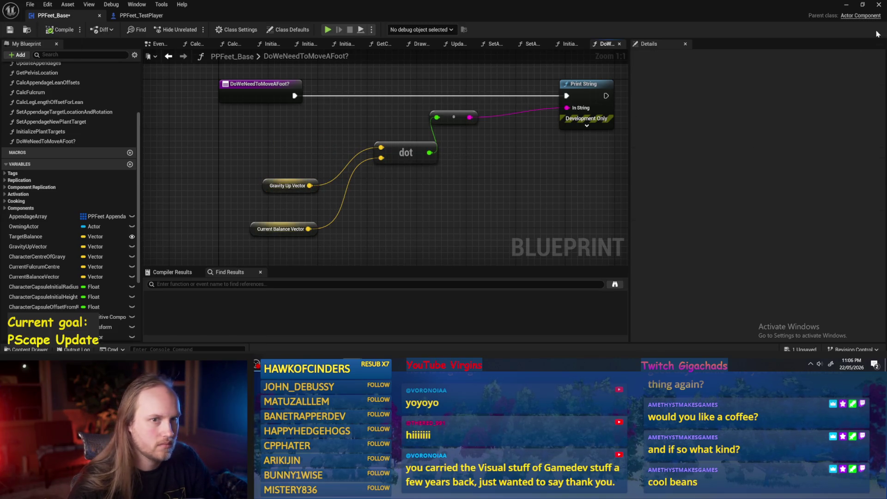
Play the level twice to watch the dot product fall toward 0.80 as the character tips
{"action": "left_click", "coordinate": [846, 5]}
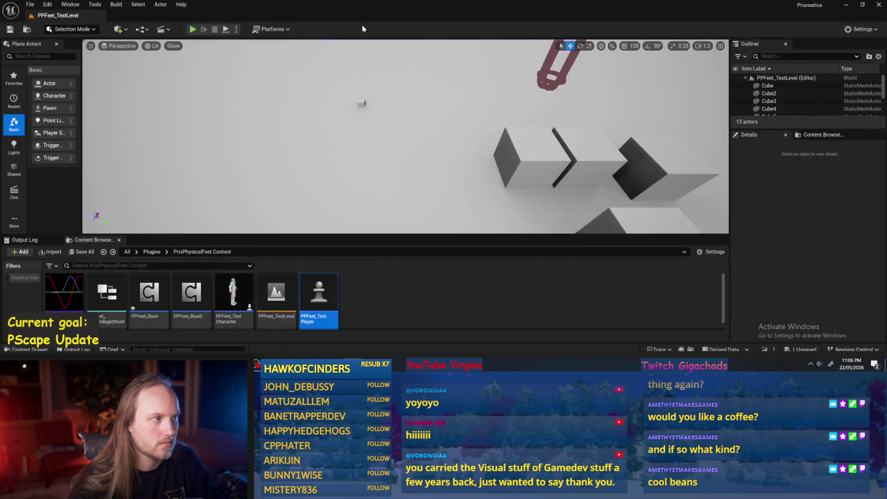
{"action": "left_click", "coordinate": [193, 29]}
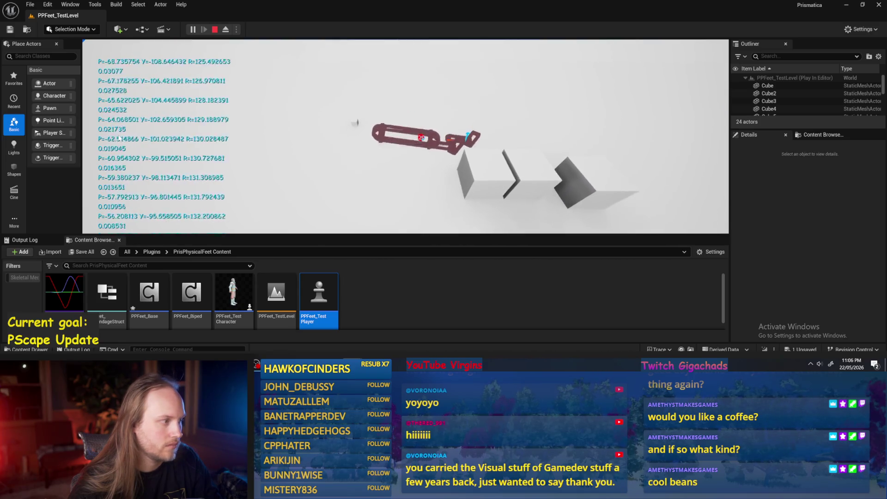
{"action": "key", "text": "Escape"}
{"action": "left_click", "coordinate": [193, 29]}
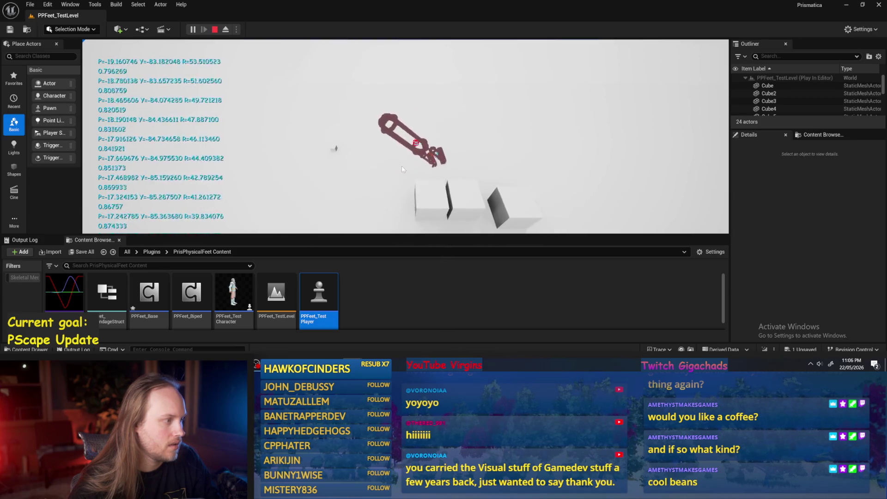
{"action": "key", "text": "Escape"}
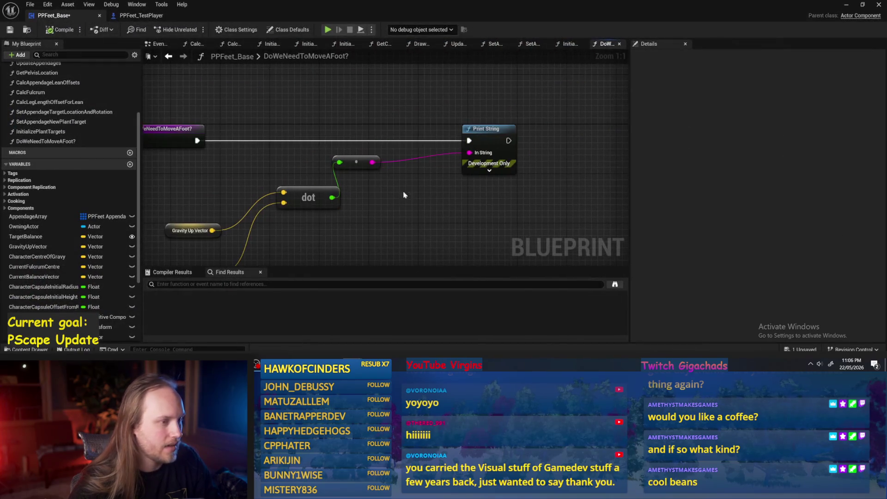
Spread out Print String, the conversion node, and the Gravity Up and Current Balance getters
{"action": "left_click_drag", "start_coordinate": [487, 140], "coordinate": [556, 141]}
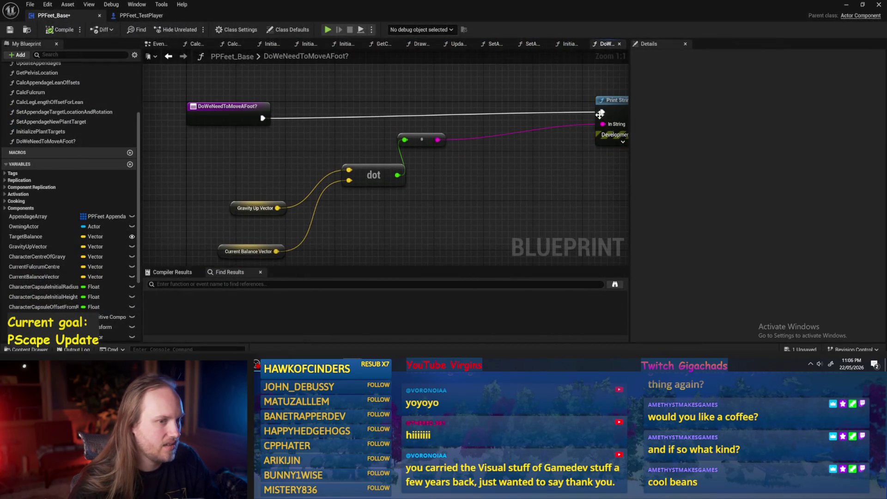
{"action": "left_click", "coordinate": [423, 139]}
{"action": "left_click_drag", "start_coordinate": [423, 140], "coordinate": [445, 170]}
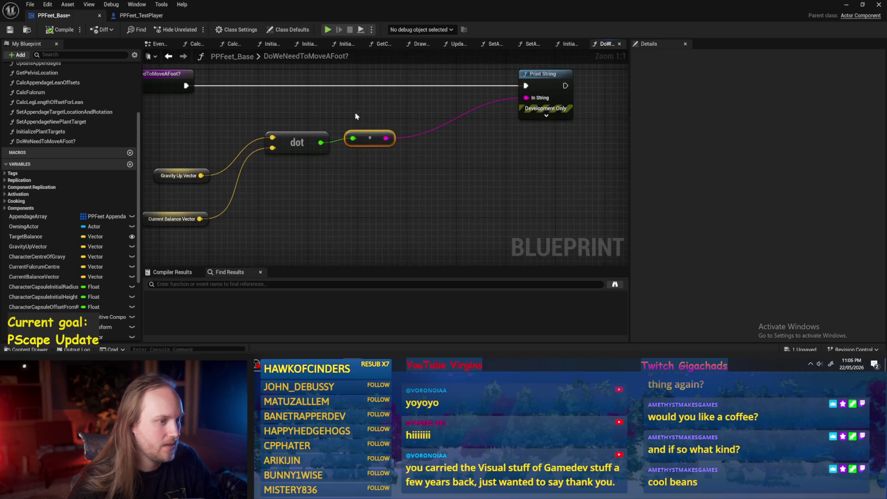
{"action": "left_click_drag", "start_coordinate": [372, 138], "coordinate": [511, 187]}
{"action": "scroll", "coordinate": [398, 135], "scroll_direction": "down", "scroll_amount": 1}
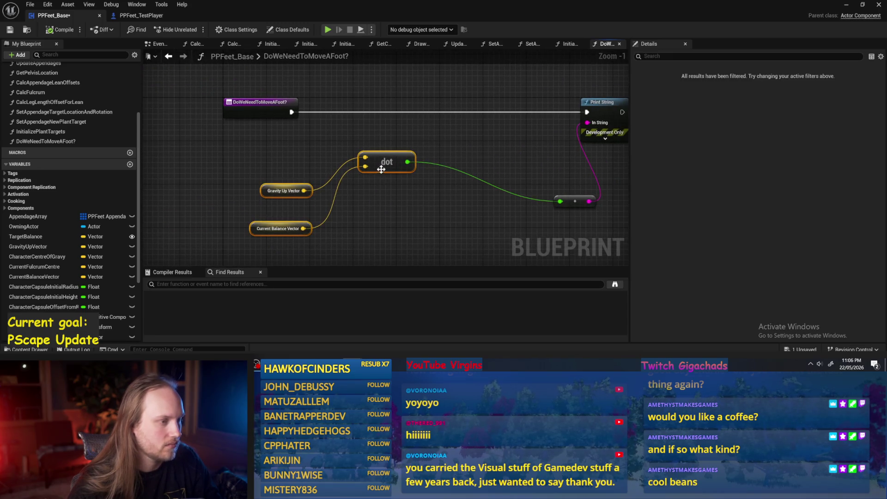
{"action": "left_click_drag", "start_coordinate": [380, 168], "coordinate": [342, 163]}
{"action": "left_click", "coordinate": [203, 206]}
{"action": "left_click_drag", "start_coordinate": [203, 207], "coordinate": [220, 175]}
{"action": "left_click_drag", "start_coordinate": [197, 245], "coordinate": [239, 207]}
Add a Branch after the entry, conditioned on a dot product > 0.95 comparison
{"action": "left_click", "coordinate": [365, 138]}
{"action": "mouse_move", "coordinate": [291, 111]}
{"action": "left_mouse_down"}
{"action": "mouse_move", "coordinate": [368, 148]}
{"action": "mouse_move", "coordinate": [392, 114]}
{"action": "left_mouse_up"}
{"action": "left_click", "coordinate": [365, 137]}
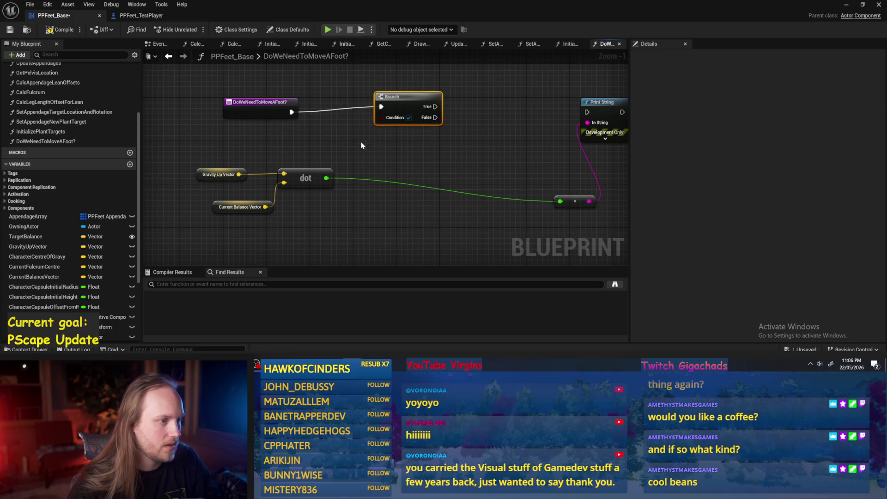
{"action": "left_click_drag", "start_coordinate": [326, 178], "coordinate": [351, 169]}
{"action": "type", "text": ">"}
{"action": "key", "text": "Return"}
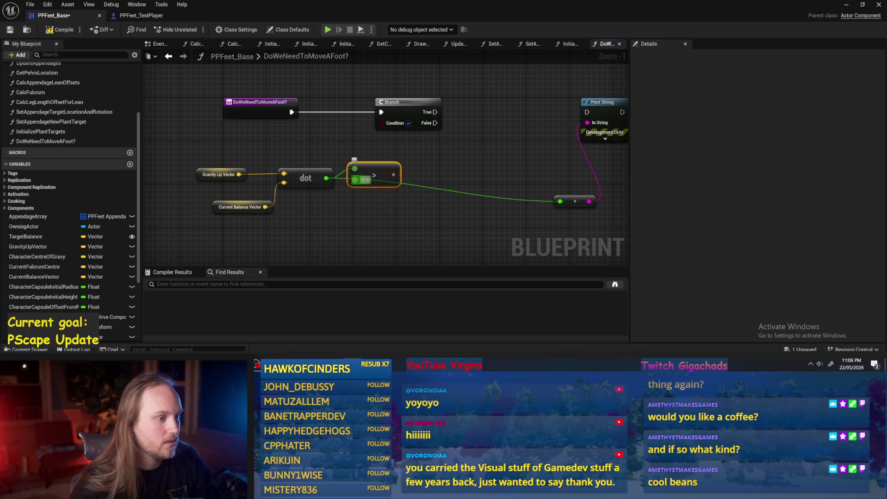
{"action": "type", "text": "0.95"}
{"action": "key", "text": "Return"}
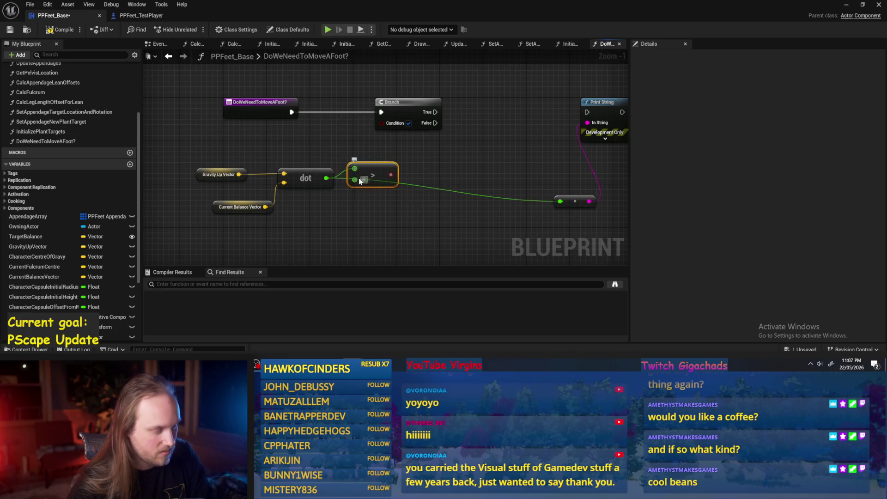
{"action": "mouse_move", "coordinate": [396, 174]}
{"action": "left_mouse_down"}
{"action": "mouse_move", "coordinate": [393, 135]}
{"action": "mouse_move", "coordinate": [381, 123]}
{"action": "mouse_move", "coordinate": [389, 173]}
{"action": "left_mouse_up"}
Swap the comparison for a less-than-or-equal 0.95 node driving the Branch condition
{"action": "left_click_drag", "start_coordinate": [442, 149], "coordinate": [383, 161]}
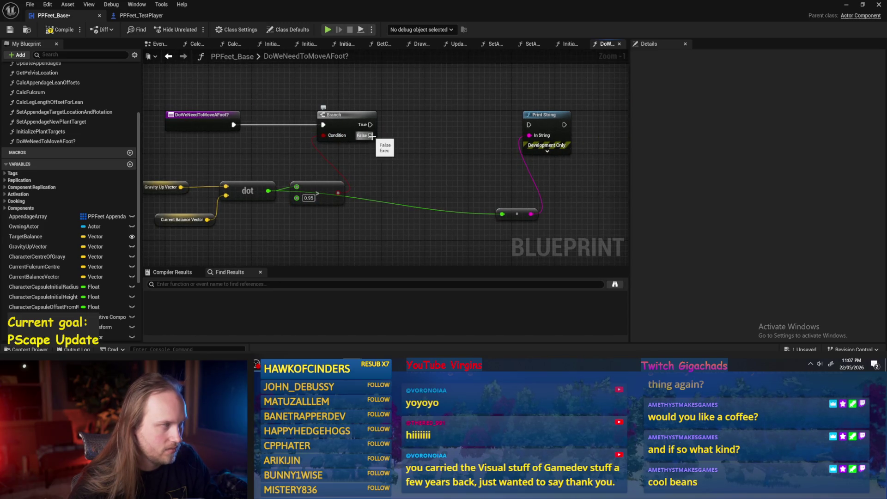
{"action": "left_click_drag", "start_coordinate": [312, 166], "coordinate": [362, 148]}
{"action": "left_click", "coordinate": [364, 174]}
{"action": "key", "text": "Delete"}
{"action": "left_click_drag", "start_coordinate": [323, 174], "coordinate": [354, 165]}
{"action": "type", "text": "<"}
{"action": "left_click", "coordinate": [404, 225]}
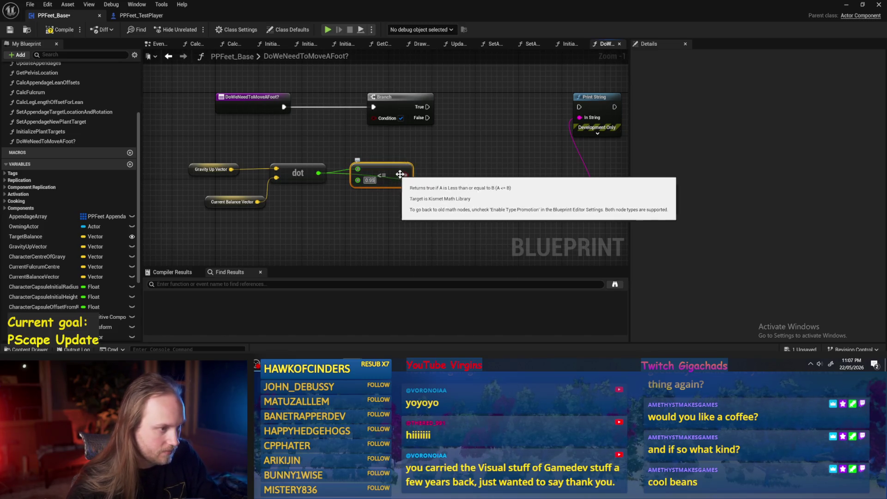
{"action": "type", "text": "0.95"}
{"action": "mouse_move", "coordinate": [405, 175]}
{"action": "left_mouse_down"}
{"action": "mouse_move", "coordinate": [374, 117]}
{"action": "mouse_move", "coordinate": [369, 172]}
{"action": "left_mouse_up"}
{"action": "mouse_move", "coordinate": [430, 126]}
{"action": "left_mouse_down"}
{"action": "mouse_move", "coordinate": [367, 157]}
{"action": "mouse_move", "coordinate": [437, 92]}
{"action": "mouse_move", "coordinate": [422, 86]}
{"action": "left_mouse_up"}
{"action": "key", "text": "Escape"}
{"action": "mouse_move", "coordinate": [352, 153]}
{"action": "left_mouse_down"}
{"action": "mouse_move", "coordinate": [426, 172]}
{"action": "mouse_move", "coordinate": [395, 158]}
{"action": "left_mouse_up"}
Delete the Print String and its reroute node, then save the blueprint
{"action": "mouse_move", "coordinate": [473, 127]}
{"action": "left_mouse_down"}
{"action": "mouse_move", "coordinate": [397, 110]}
{"action": "mouse_move", "coordinate": [512, 256]}
{"action": "left_mouse_up"}
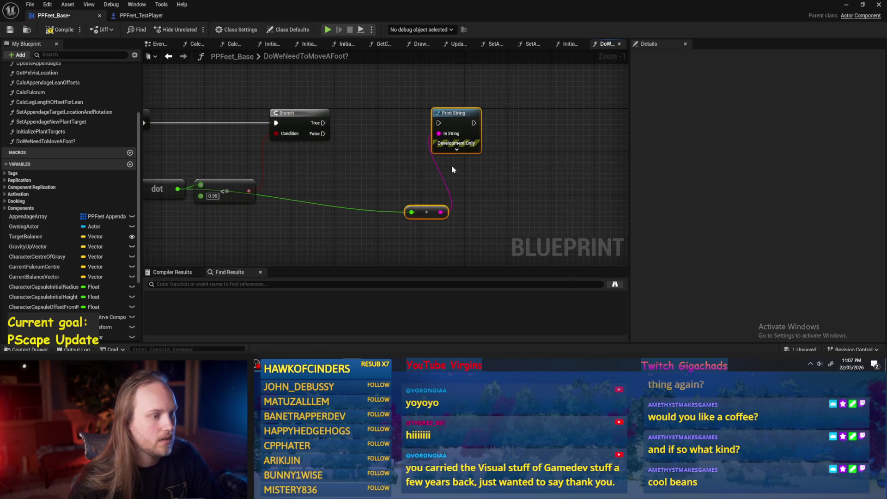
{"action": "key", "text": "Delete"}
{"action": "left_click", "coordinate": [11, 30]}
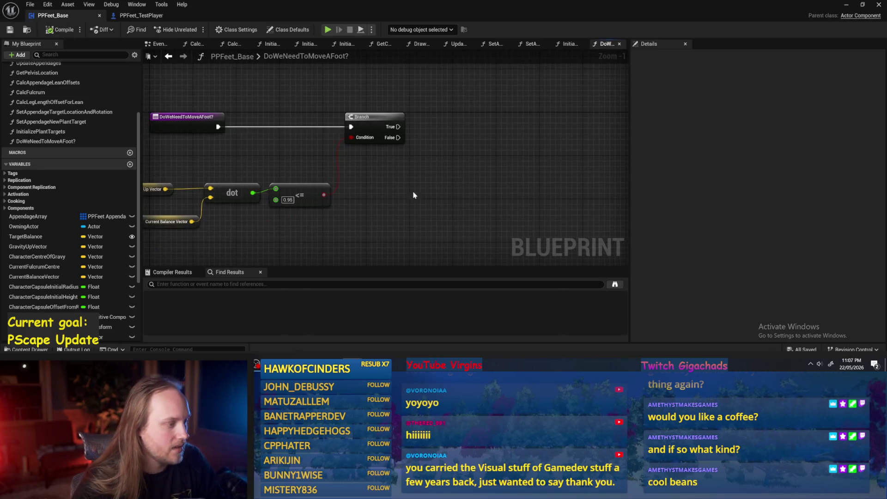
{"action": "scroll", "coordinate": [367, 202], "scroll_direction": "down", "scroll_amount": 1}
{"action": "left_click_drag", "start_coordinate": [385, 176], "coordinate": [371, 157]}
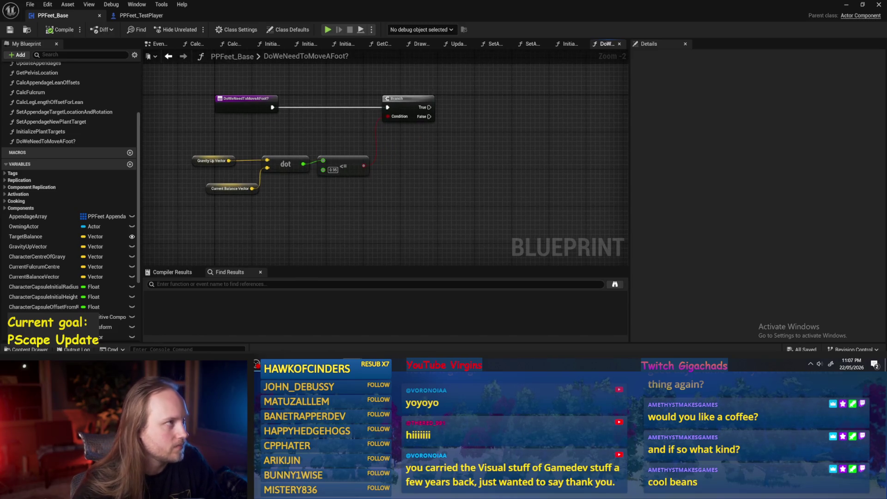
{"action": "mouse_move", "coordinate": [453, 204]}
{"action": "left_mouse_down"}
{"action": "mouse_move", "coordinate": [388, 158]}
{"action": "mouse_move", "coordinate": [454, 206]}
{"action": "left_mouse_up"}
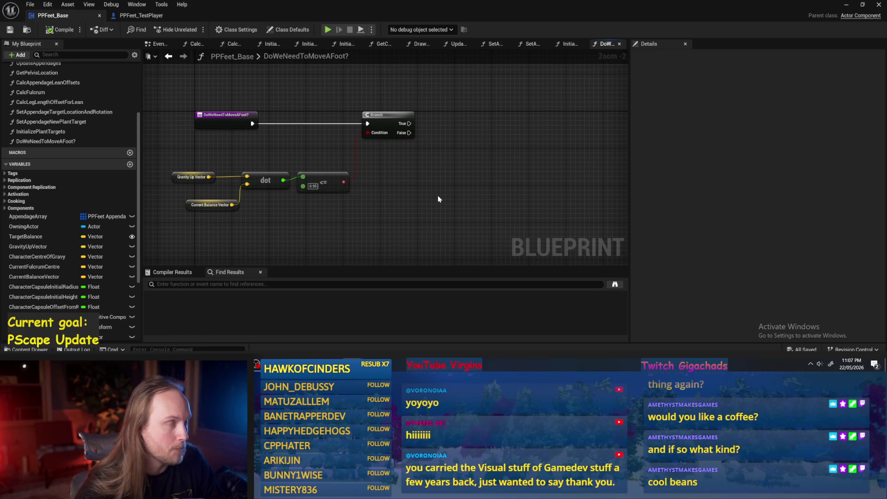
{"action": "left_click_drag", "start_coordinate": [438, 199], "coordinate": [370, 198]}
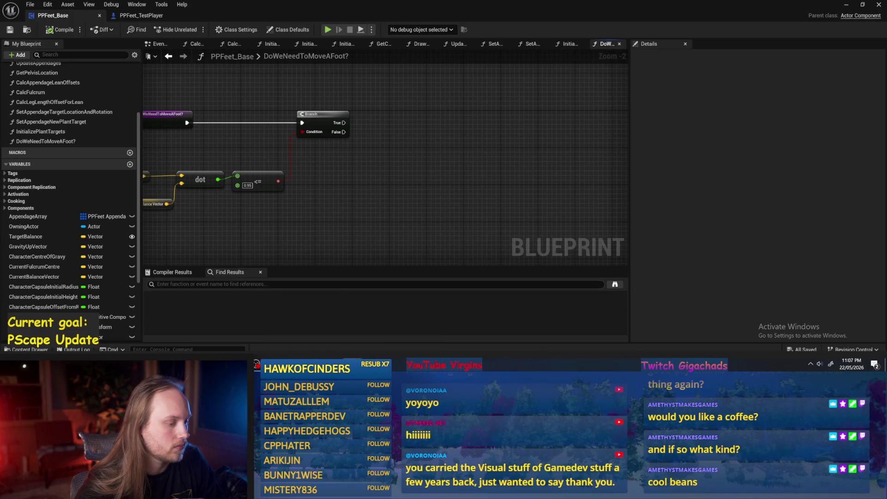
{"action": "key", "text": "alt+Tab"}
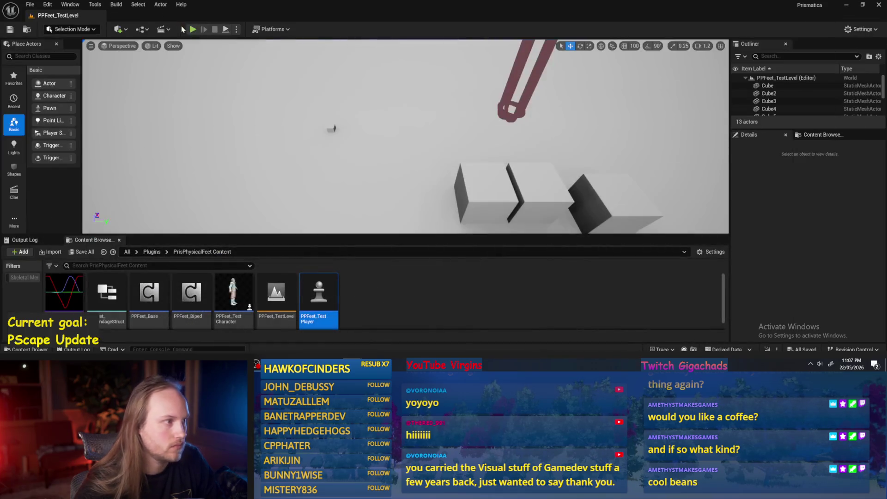
Play the level twice, inspecting Cube8 and PPFeet_TestPlayer while it runs
{"action": "left_click", "coordinate": [192, 30]}
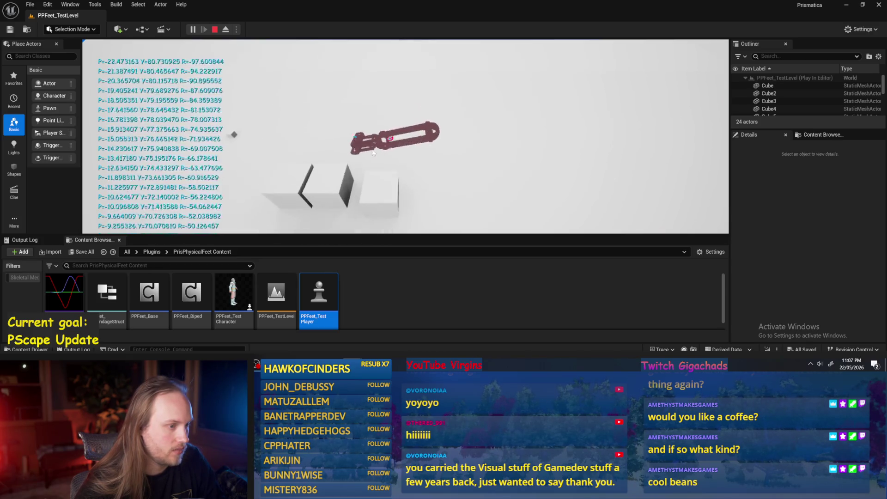
{"action": "left_click", "coordinate": [214, 30]}
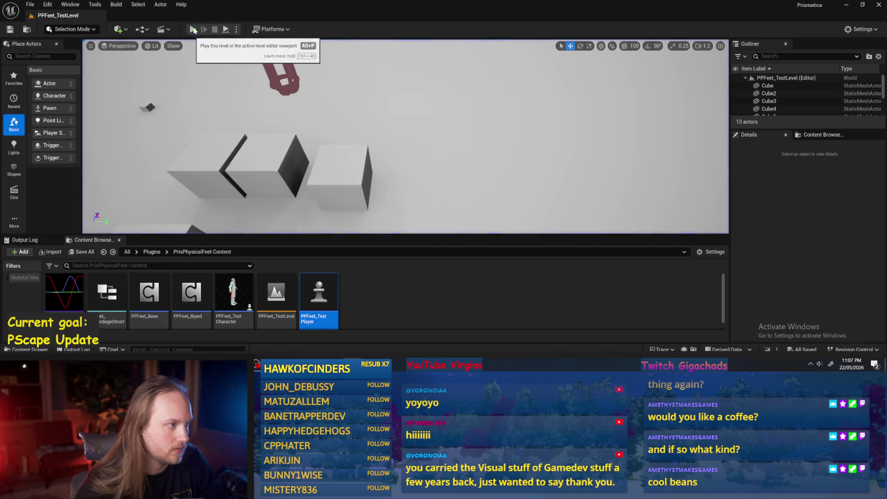
{"action": "left_click", "coordinate": [228, 30]}
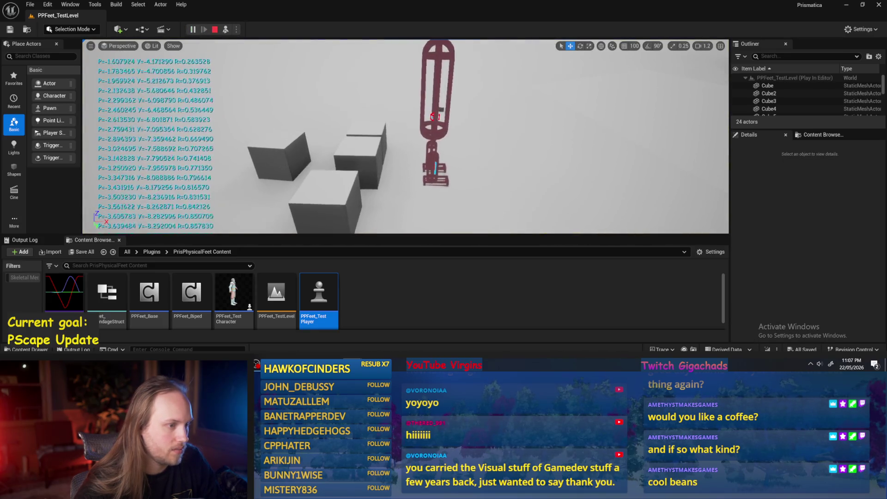
{"action": "left_click", "coordinate": [367, 149]}
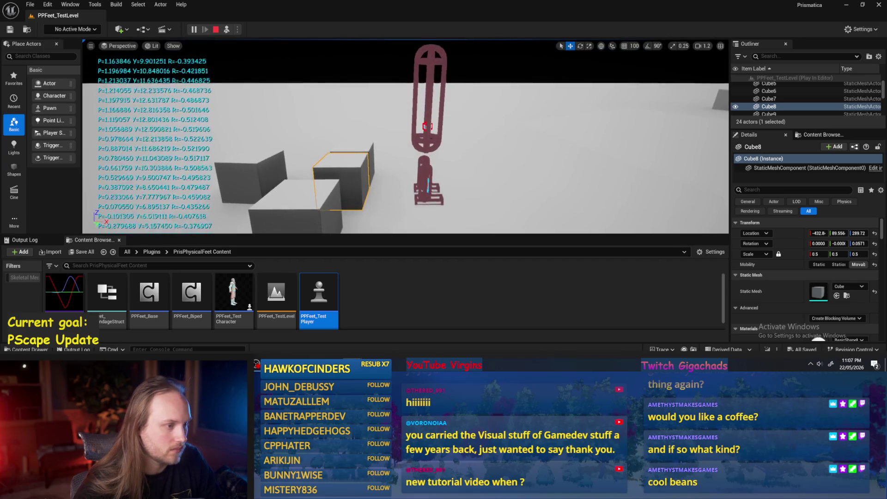
{"action": "left_click", "coordinate": [423, 182]}
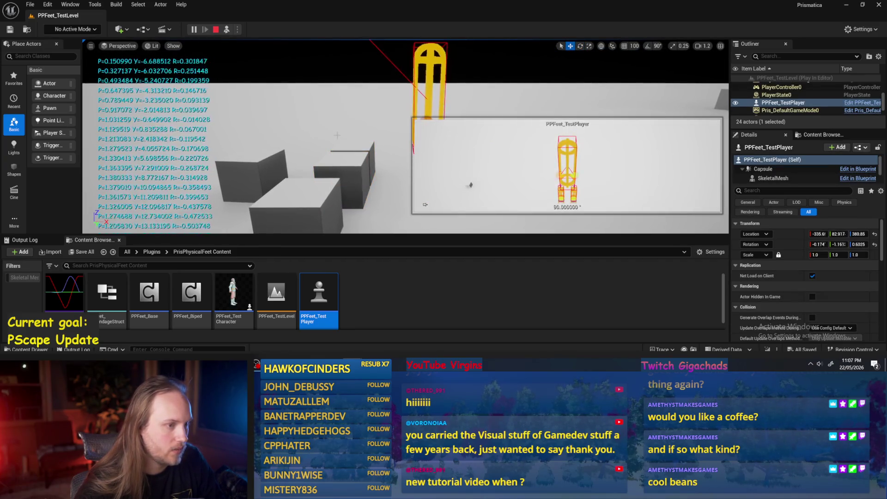
{"action": "left_click", "coordinate": [365, 162]}
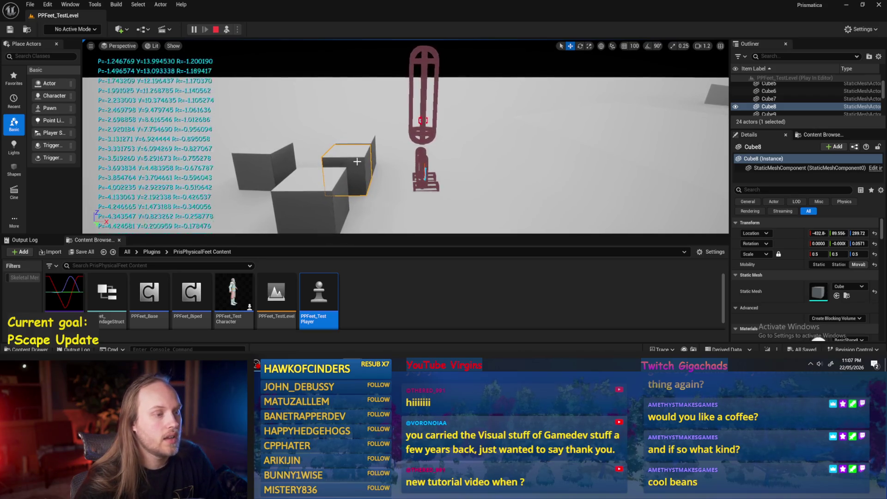
{"action": "key", "text": "Escape"}
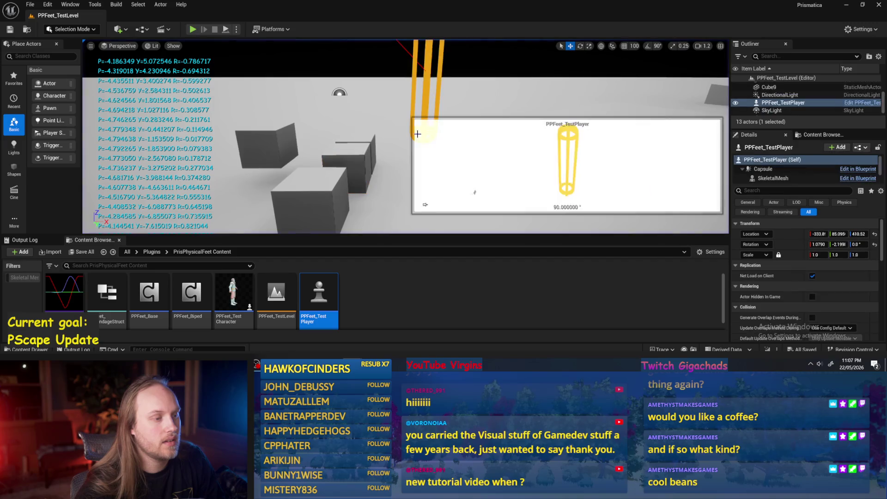
{"action": "key", "text": "alt+Tab"}
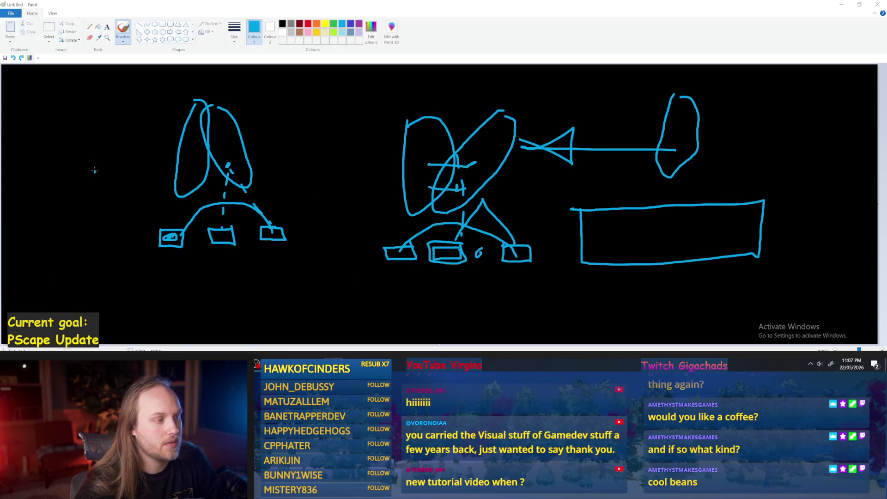
Sketch a slanted platform at the left and a dashed stepping arc between the foot boxes
{"action": "mouse_move", "coordinate": [78, 102]}
{"action": "left_mouse_down"}
{"action": "mouse_move", "coordinate": [29, 179]}
{"action": "mouse_move", "coordinate": [112, 104]}
{"action": "left_mouse_up"}
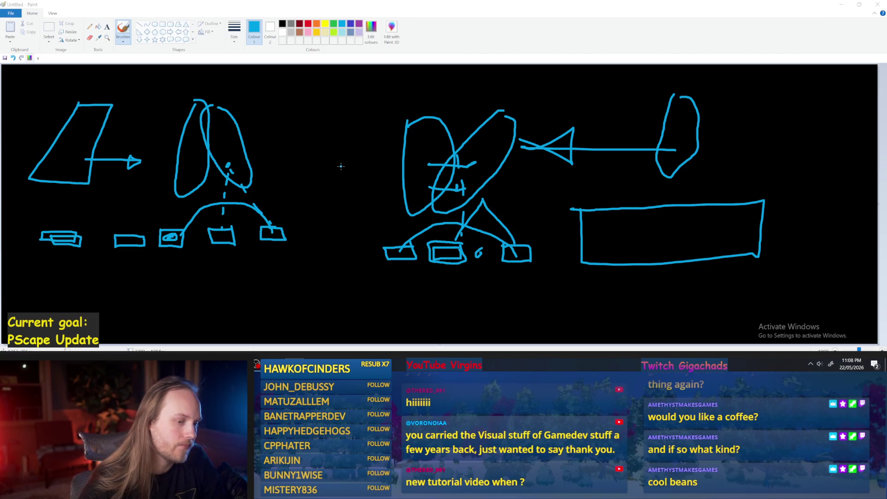
{"action": "left_click_drag", "start_coordinate": [62, 233], "coordinate": [127, 238]}
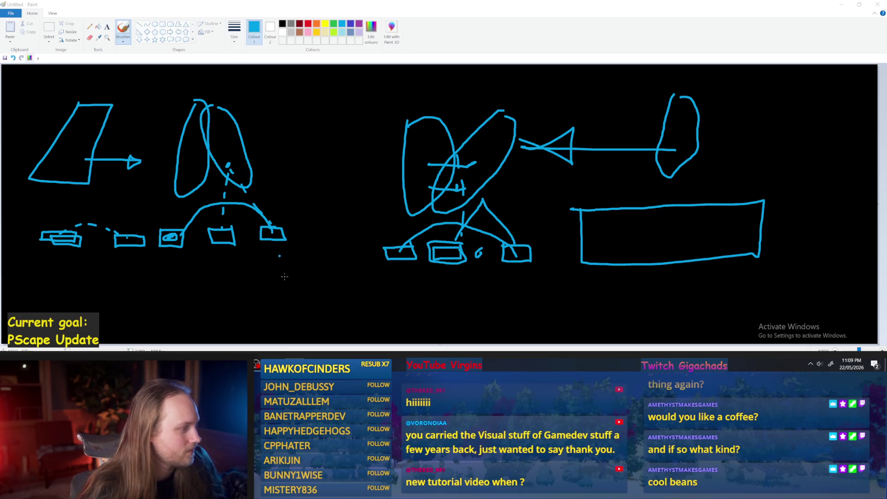
Back in the blueprint, move Current Balance Vector under Gravity Up Vector
{"action": "mouse_move", "coordinate": [353, 358]}
{"action": "left_click", "coordinate": [395, 326]}
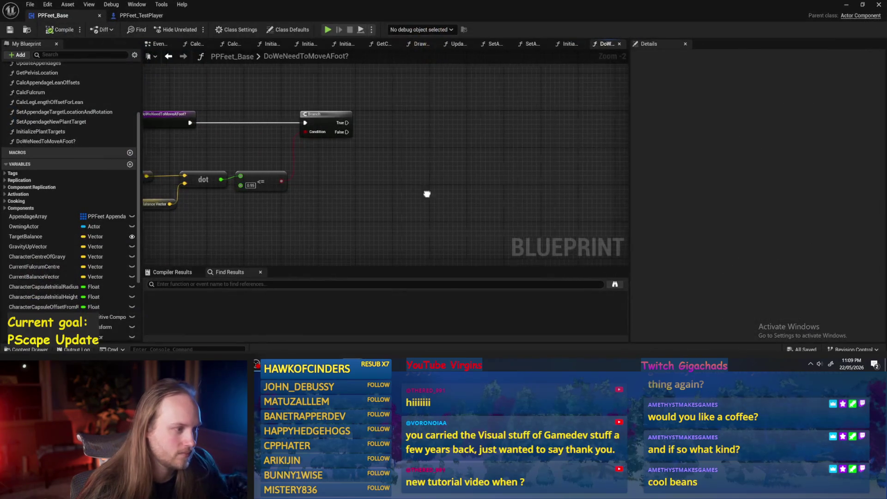
{"action": "left_click_drag", "start_coordinate": [198, 199], "coordinate": [183, 189]}
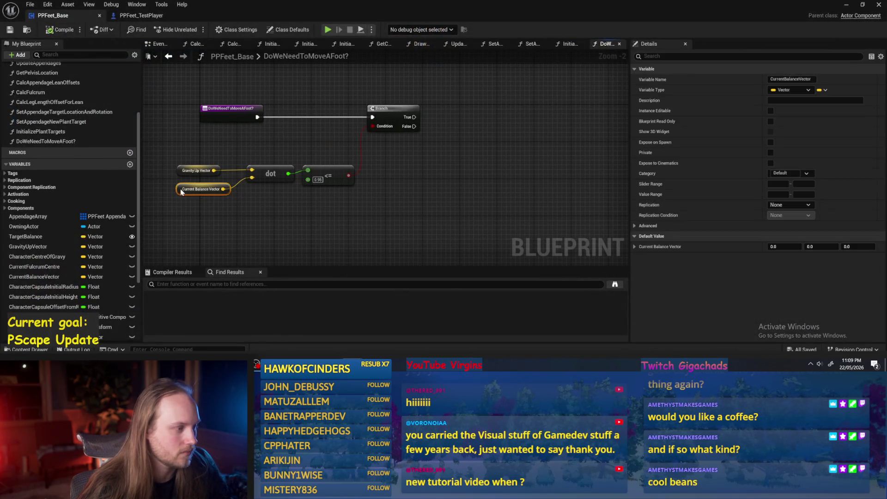
{"action": "left_click_drag", "start_coordinate": [422, 179], "coordinate": [410, 198]}
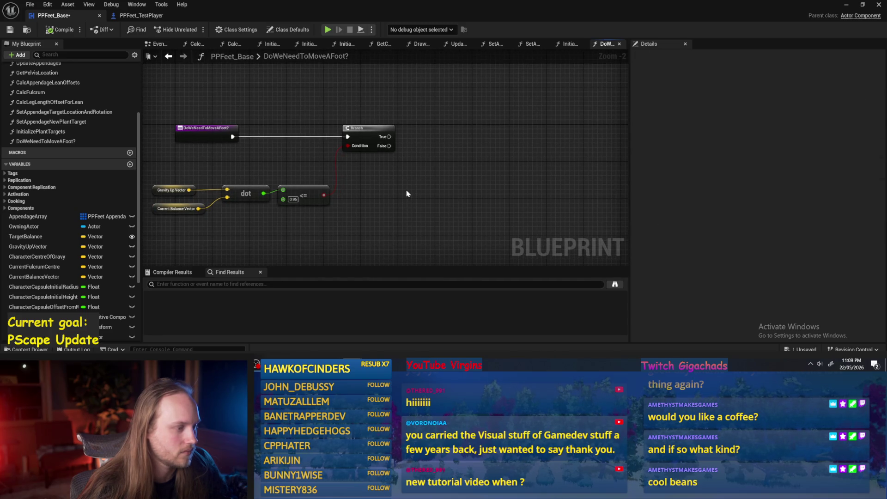
{"action": "mouse_move", "coordinate": [406, 193]}
{"action": "left_mouse_down"}
{"action": "mouse_move", "coordinate": [377, 198]}
{"action": "mouse_move", "coordinate": [326, 169]}
{"action": "mouse_move", "coordinate": [357, 135]}
{"action": "mouse_move", "coordinate": [40, 299]}
{"action": "mouse_move", "coordinate": [364, 105]}
{"action": "mouse_move", "coordinate": [303, 107]}
{"action": "mouse_move", "coordinate": [449, 142]}
{"action": "mouse_move", "coordinate": [522, 95]}
{"action": "mouse_move", "coordinate": [420, 160]}
{"action": "left_mouse_up"}
{"action": "scroll", "coordinate": [70, 231], "scroll_direction": "down", "scroll_amount": 5}
Place Get nodes for Appendage State and Plant Target Location in the graph
{"action": "left_click", "coordinate": [391, 111]}
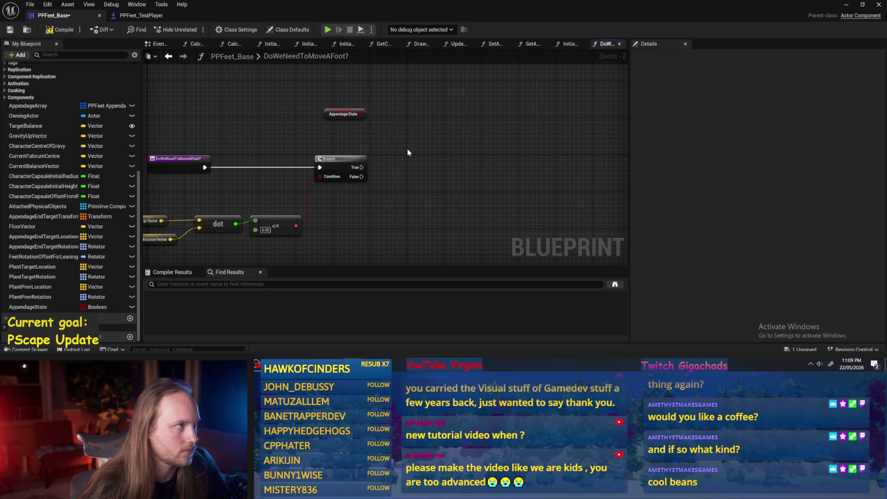
{"action": "left_click_drag", "start_coordinate": [407, 152], "coordinate": [401, 130]}
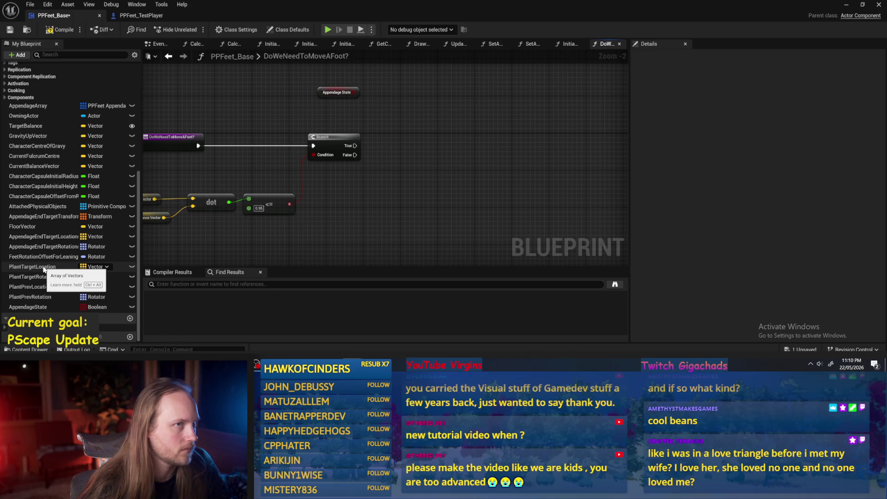
{"action": "mouse_move", "coordinate": [44, 269]}
{"action": "left_mouse_down"}
{"action": "mouse_move", "coordinate": [333, 172]}
{"action": "mouse_move", "coordinate": [413, 115]}
{"action": "mouse_move", "coordinate": [427, 155]}
{"action": "mouse_move", "coordinate": [420, 138]}
{"action": "mouse_move", "coordinate": [364, 134]}
{"action": "left_mouse_up"}
{"action": "left_click", "coordinate": [432, 124]}
{"action": "scroll", "coordinate": [425, 120], "scroll_direction": "up", "scroll_amount": 3}
Arrange the Appendage State and Plant Target Location getters beside the balance check
{"action": "left_click", "coordinate": [284, 98]}
{"action": "left_click", "coordinate": [399, 165]}
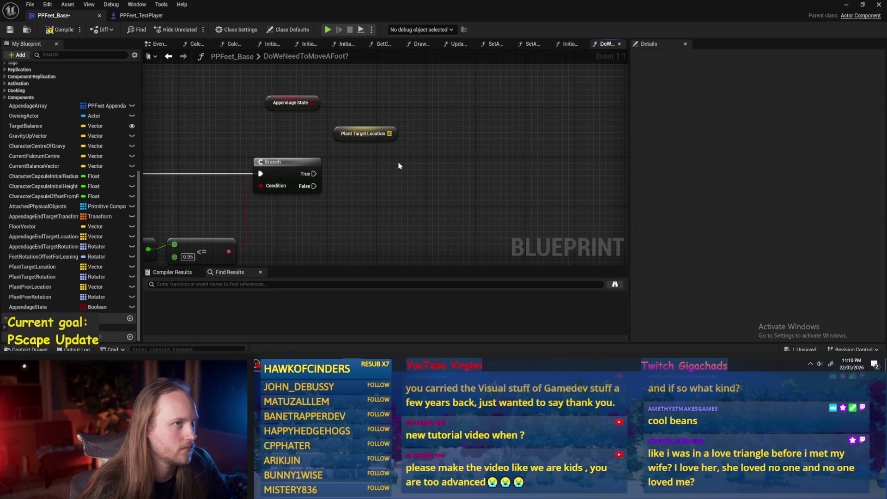
{"action": "mouse_move", "coordinate": [400, 170]}
{"action": "left_mouse_down"}
{"action": "mouse_move", "coordinate": [362, 137]}
{"action": "mouse_move", "coordinate": [372, 153]}
{"action": "left_mouse_up"}
{"action": "left_click_drag", "start_coordinate": [268, 102], "coordinate": [398, 102]}
{"action": "left_click", "coordinate": [400, 140]}
{"action": "left_click_drag", "start_coordinate": [326, 132], "coordinate": [298, 123]}
{"action": "scroll", "coordinate": [405, 130], "scroll_direction": "down", "scroll_amount": 2}
Wrap the four balance check nodes in a comment titled 'Are we off balance??'
{"action": "right_click", "coordinate": [437, 172]}
{"action": "mouse_move", "coordinate": [333, 202]}
{"action": "left_mouse_down"}
{"action": "mouse_move", "coordinate": [363, 170]}
{"action": "mouse_move", "coordinate": [210, 206]}
{"action": "left_mouse_up"}
{"action": "left_click", "coordinate": [443, 176]}
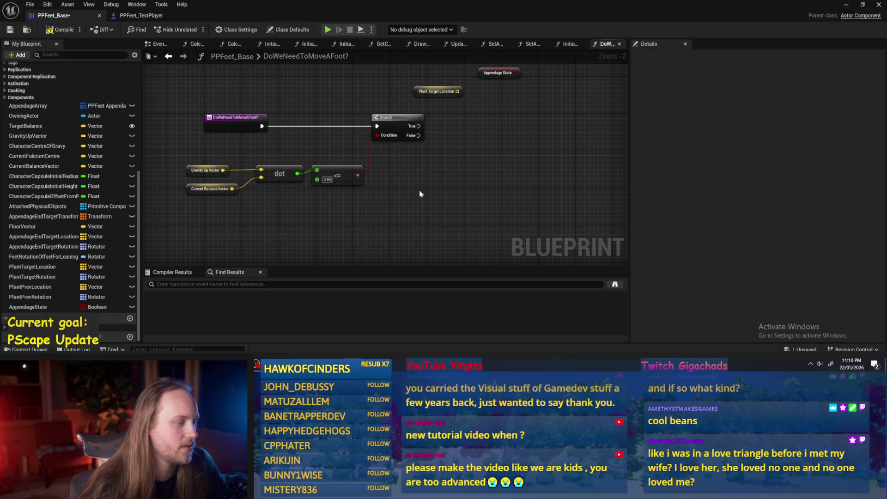
{"action": "type", "text": "c"}
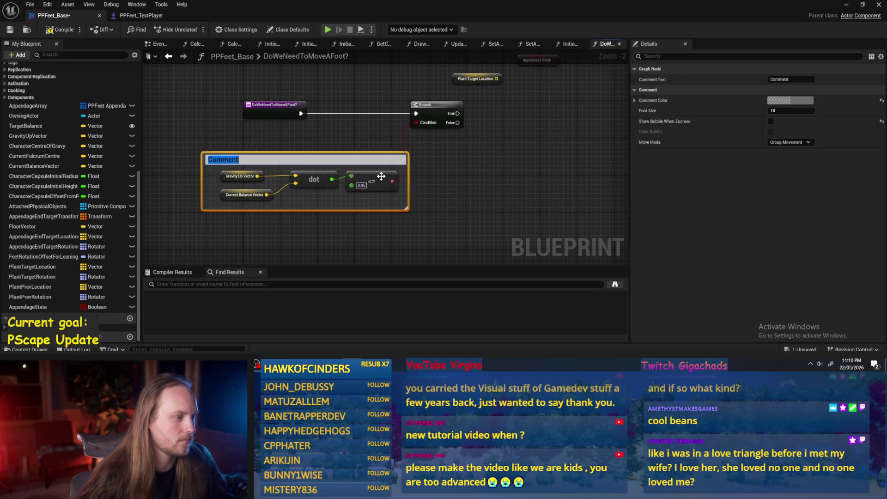
{"action": "type", "text": "Are we off"}
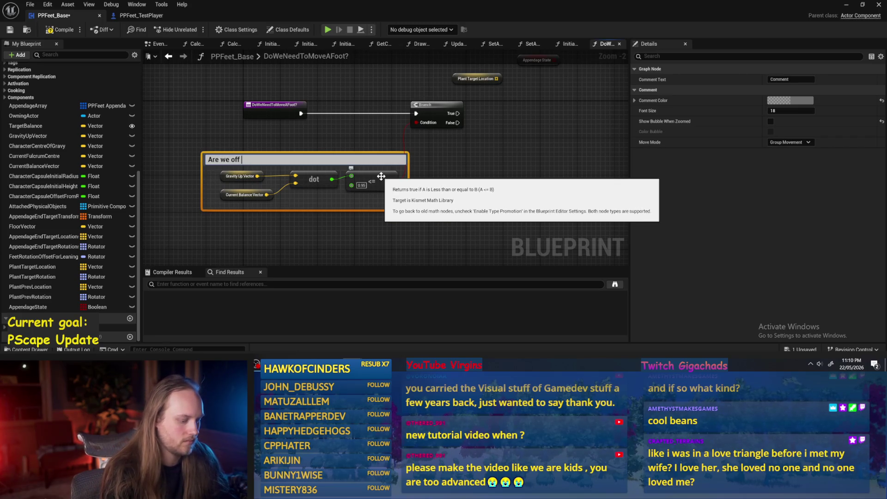
{"action": "type", "text": "ance??"}
Confirm the 'Are we off balance??' comment title and save the PPFeet_Base blueprint
{"action": "key", "text": "Return"}
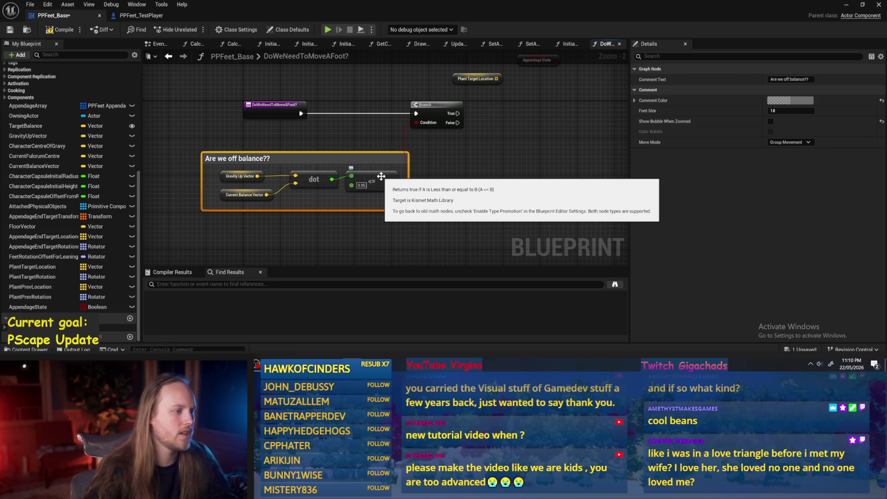
{"action": "left_click", "coordinate": [168, 214]}
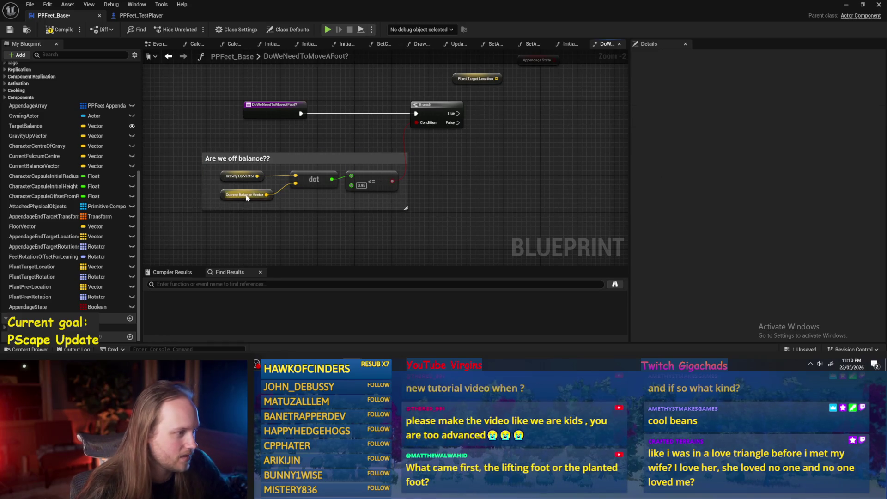
{"action": "scroll", "coordinate": [245, 176], "scroll_direction": "up", "scroll_amount": 2}
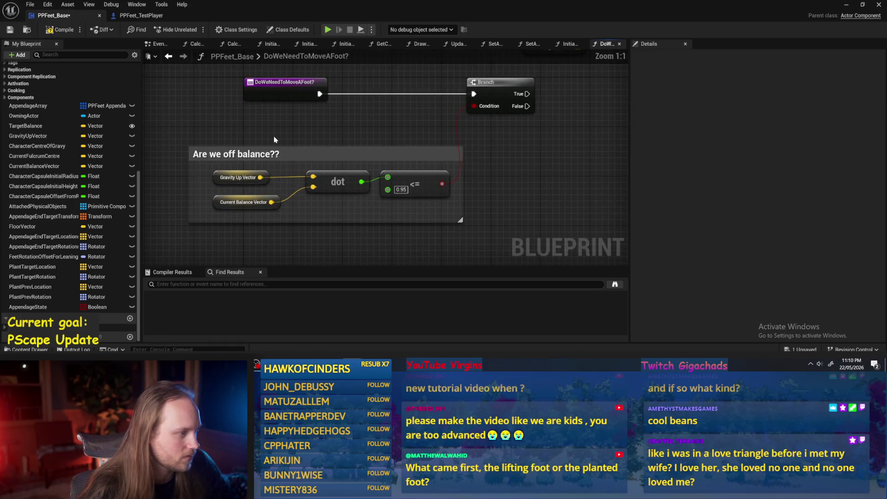
{"action": "key", "text": "ctrl+s"}
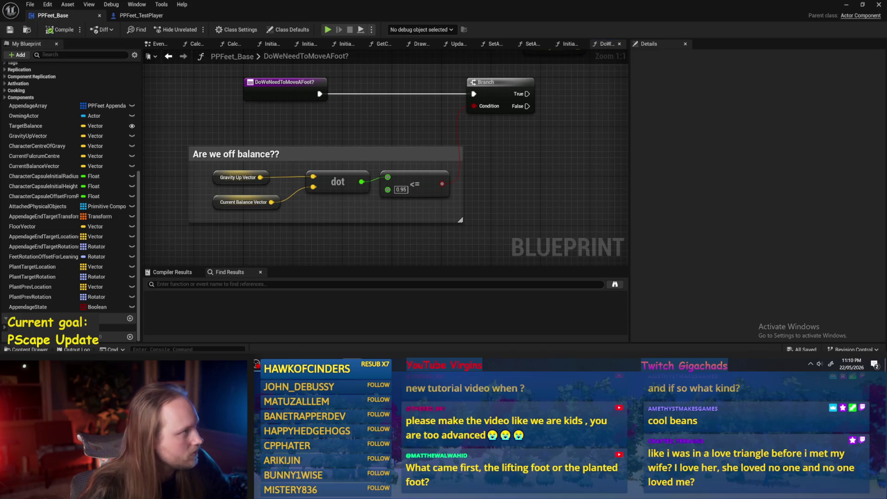
{"action": "scroll", "coordinate": [484, 185], "scroll_direction": "down", "scroll_amount": 1}
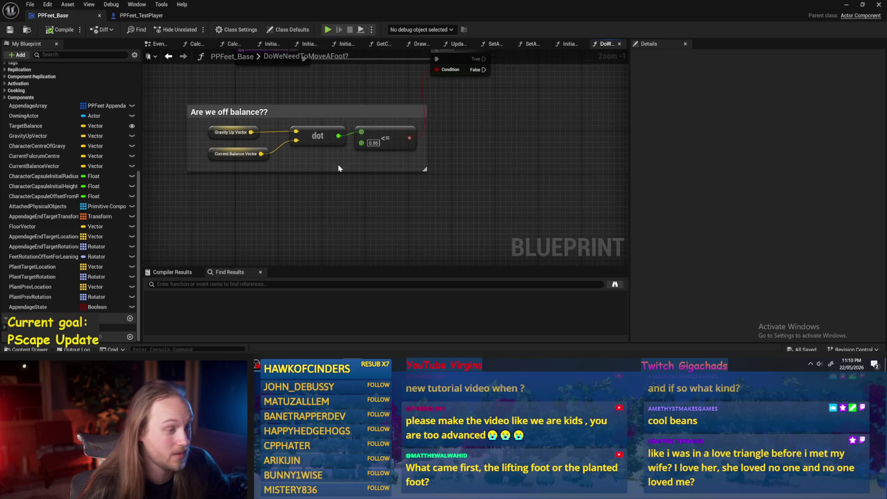
{"action": "left_click_drag", "start_coordinate": [493, 179], "coordinate": [452, 195]}
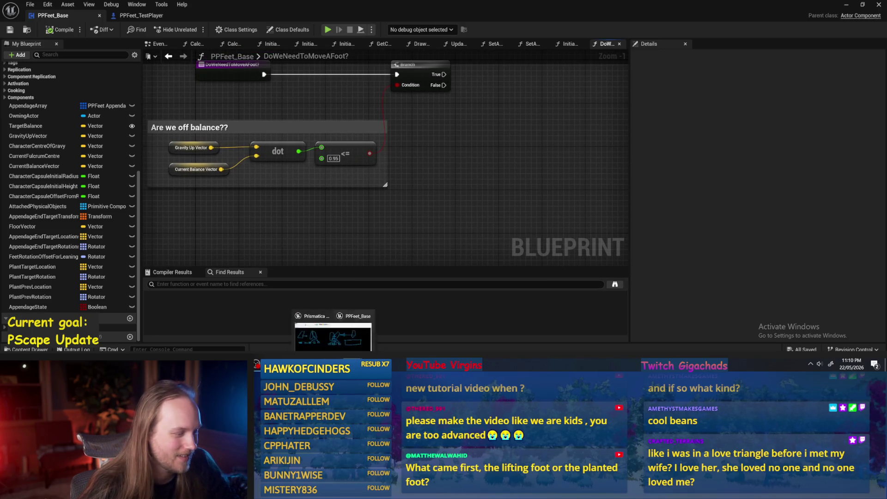
{"action": "left_click", "coordinate": [846, 5]}
Set PPFeet_TestPlayer's Z rotation to 90 and play-test the character falling
{"action": "left_click", "coordinate": [193, 29]}
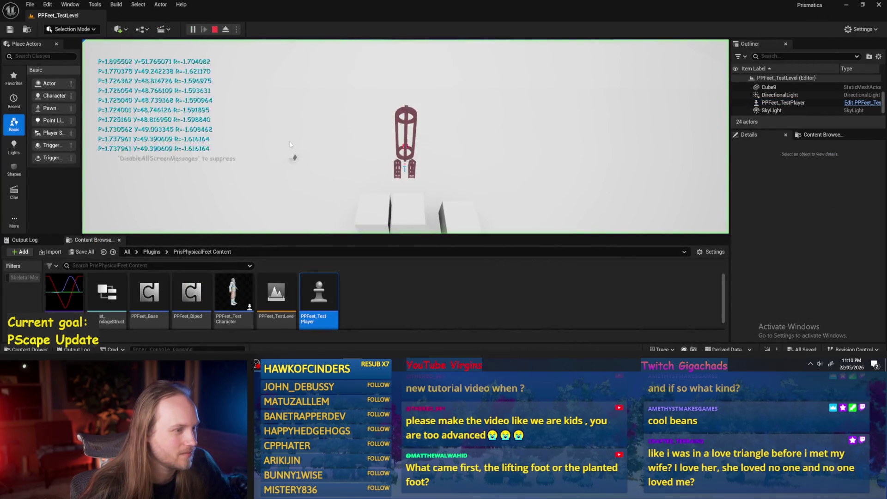
{"action": "key", "text": "Escape"}
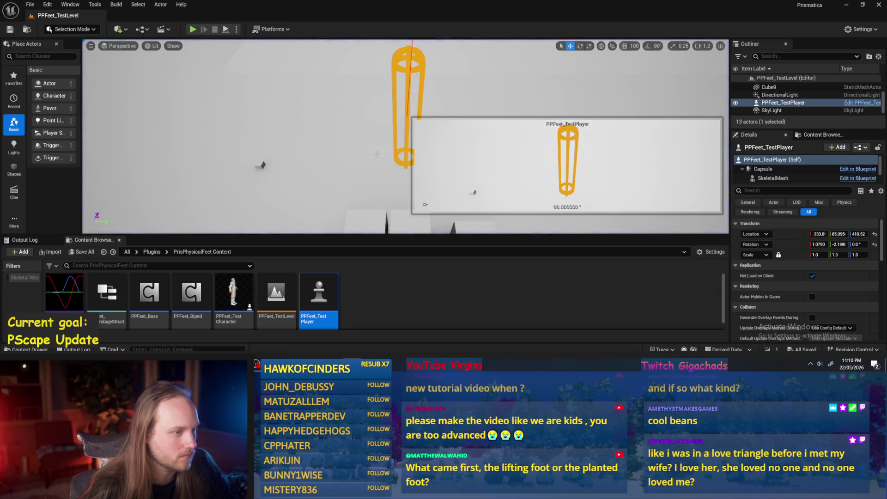
{"action": "left_click", "coordinate": [851, 244]}
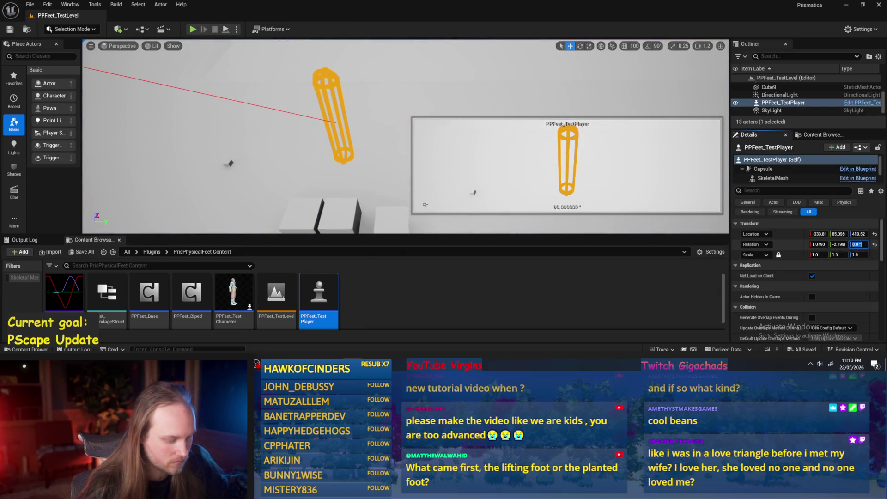
{"action": "left_click", "coordinate": [190, 29]}
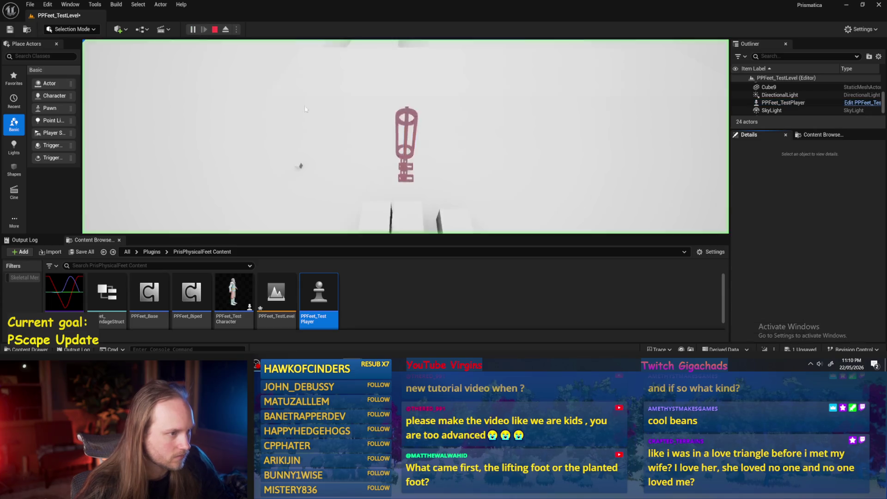
{"action": "left_click", "coordinate": [214, 29]}
{"action": "left_click", "coordinate": [190, 30]}
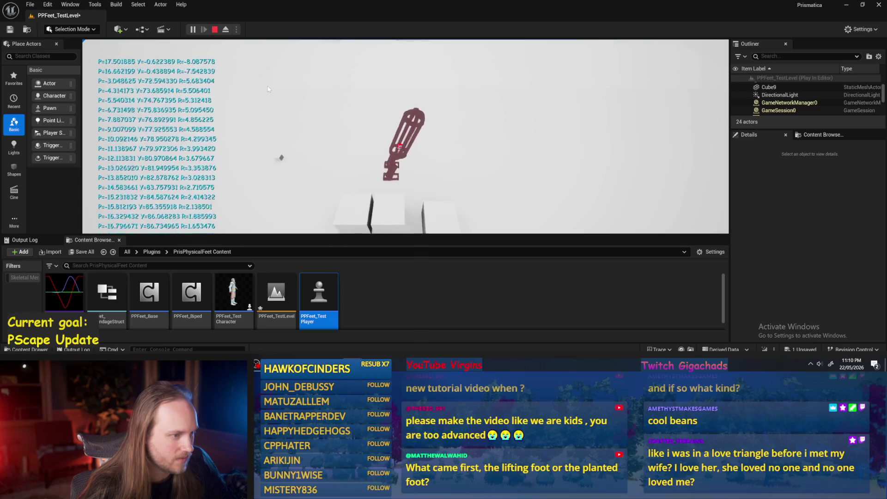
{"action": "key", "text": "Escape"}
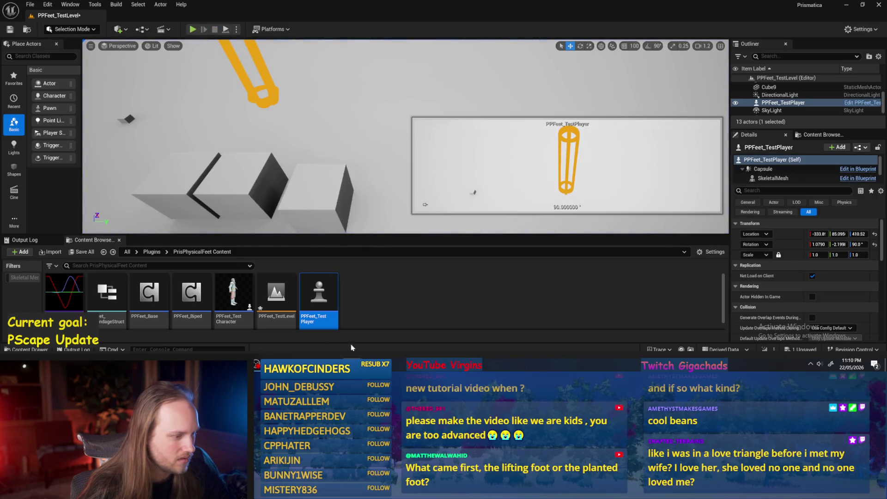
Return to the blueprint and show the Appendage State and Plant Target Location nodes
{"action": "key", "text": "alt+Tab"}
{"action": "left_click_drag", "start_coordinate": [454, 148], "coordinate": [462, 182]}
{"action": "left_click", "coordinate": [55, 29]}
{"action": "left_click_drag", "start_coordinate": [305, 86], "coordinate": [311, 121]}
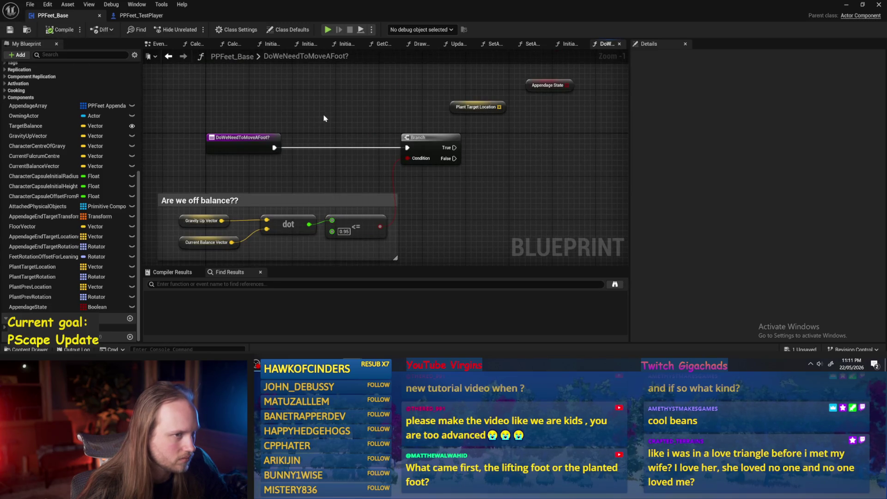
Step through the function graph tabs to reach CalcAppendageLeanOffsets
{"action": "left_click", "coordinate": [567, 44]}
{"action": "left_click", "coordinate": [531, 44]}
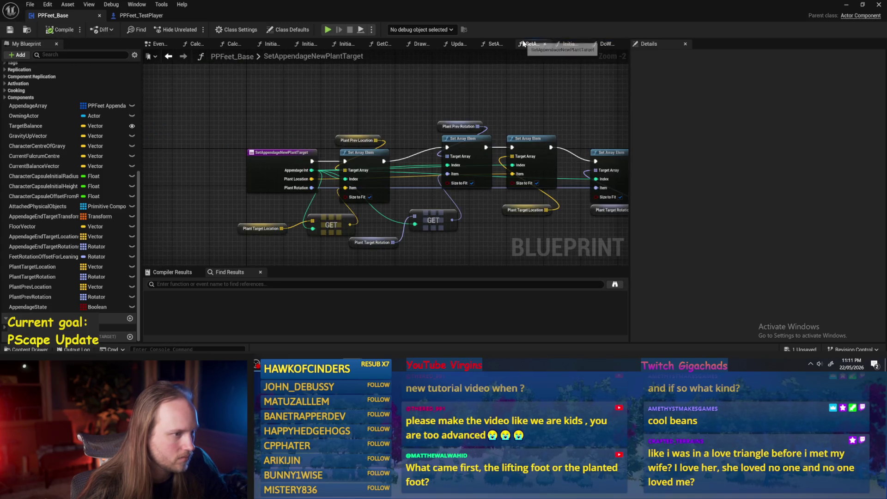
{"action": "left_click", "coordinate": [493, 44]}
{"action": "left_click", "coordinate": [455, 45]}
{"action": "left_click", "coordinate": [419, 44]}
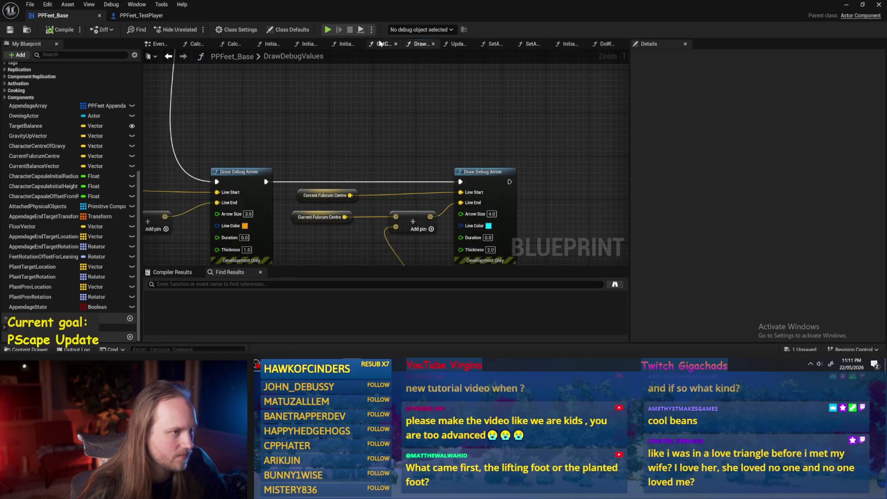
{"action": "left_click", "coordinate": [382, 44]}
{"action": "left_click", "coordinate": [346, 44]}
{"action": "left_click", "coordinate": [308, 44]}
{"action": "left_click", "coordinate": [270, 44]}
{"action": "left_click", "coordinate": [234, 44]}
{"action": "left_click", "coordinate": [197, 43]}
Connect Invert Rotator's Return Value into Delta (Rotator)'s B input
{"action": "scroll", "coordinate": [435, 160], "scroll_direction": "up", "scroll_amount": 4}
{"action": "scroll", "coordinate": [415, 171], "scroll_direction": "down", "scroll_amount": 1}
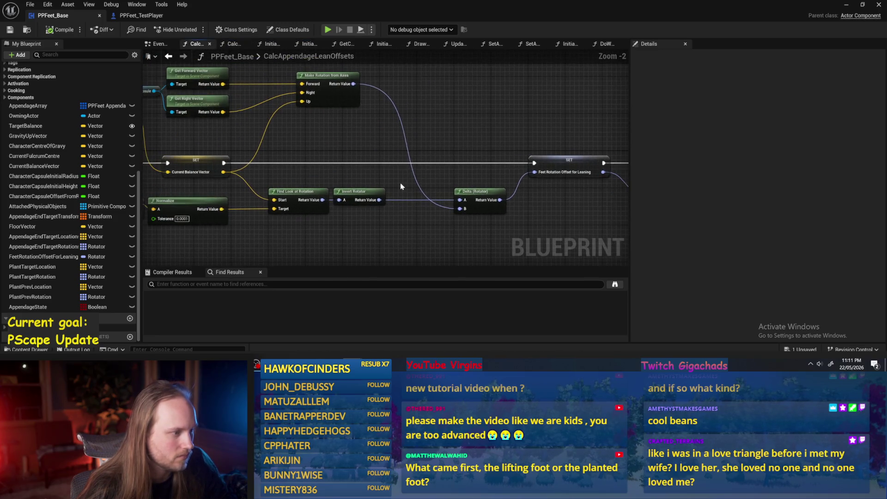
{"action": "left_click_drag", "start_coordinate": [370, 147], "coordinate": [371, 149]}
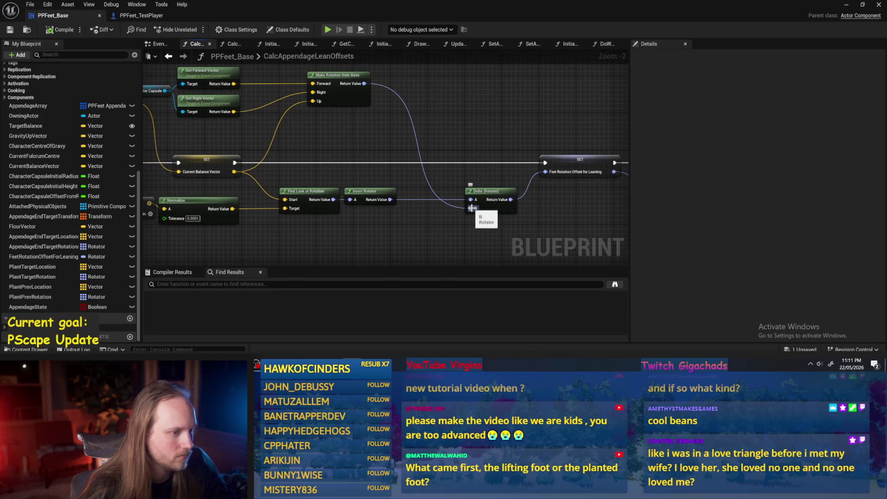
{"action": "left_click_drag", "start_coordinate": [471, 209], "coordinate": [390, 201]}
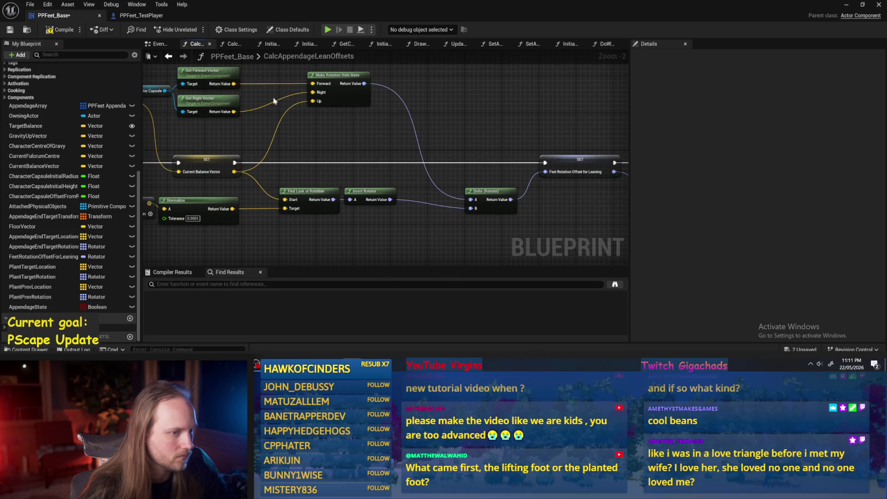
{"action": "mouse_move", "coordinate": [412, 123]}
{"action": "left_mouse_down"}
{"action": "mouse_move", "coordinate": [418, 135]}
{"action": "mouse_move", "coordinate": [566, 171]}
{"action": "mouse_move", "coordinate": [530, 145]}
{"action": "left_mouse_up"}
{"action": "left_click_drag", "start_coordinate": [476, 76], "coordinate": [441, 124]}
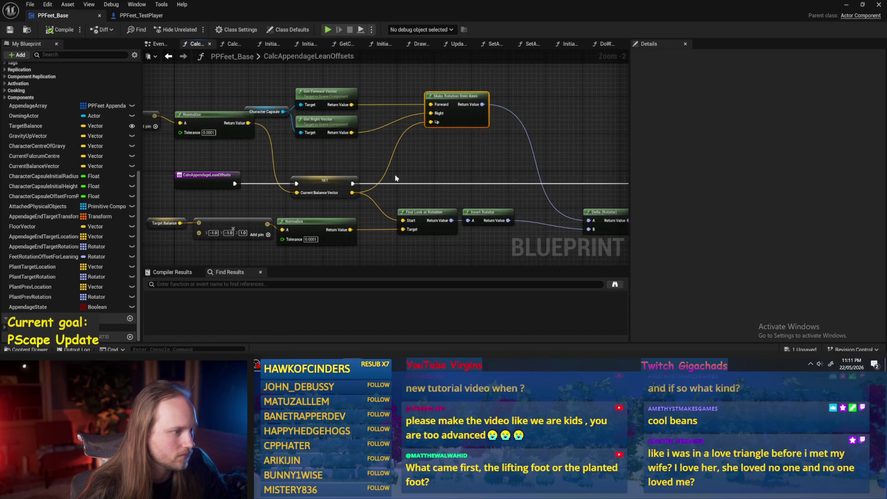
Play-test the level again with the tilted character
{"action": "left_click", "coordinate": [846, 4]}
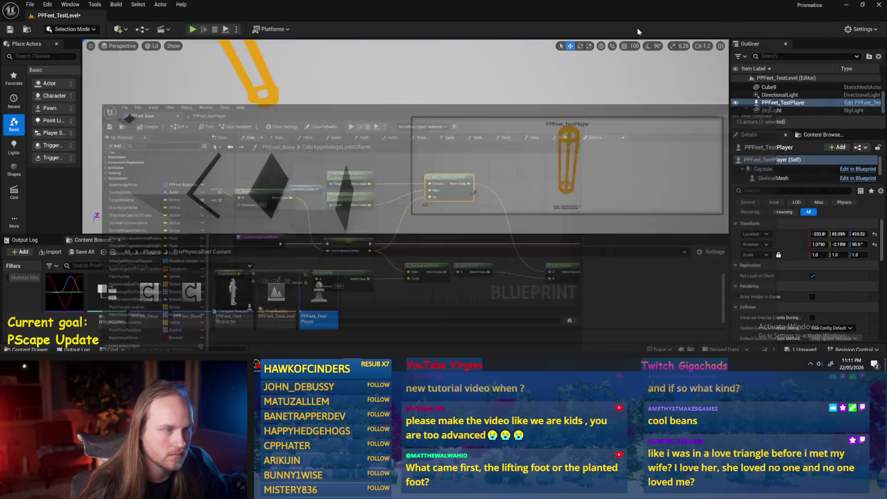
{"action": "left_click", "coordinate": [193, 29]}
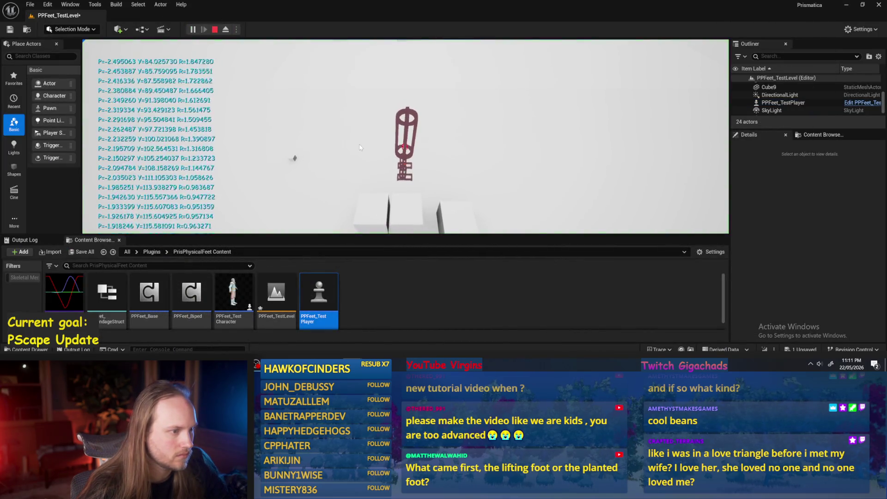
{"action": "key", "text": "Escape"}
{"action": "key", "text": "alt+p"}
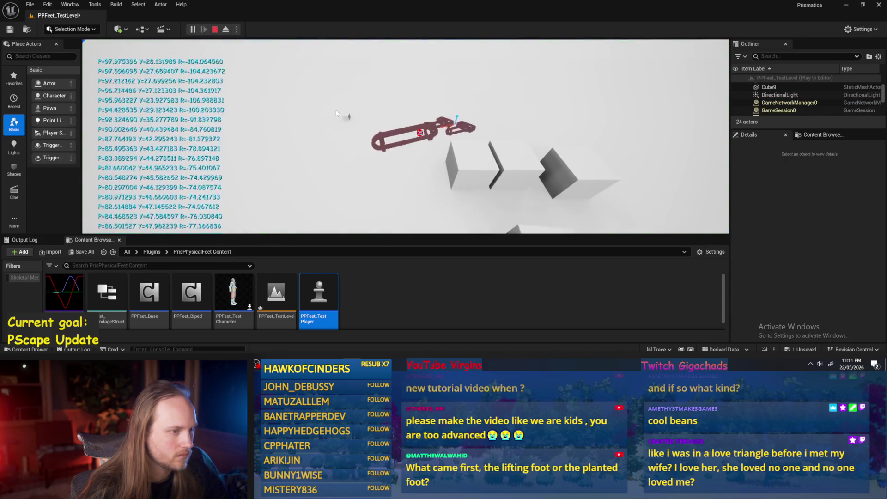
{"action": "key", "text": "Escape"}
Re-inspect the lean graph around the Character Centre Of Gravity nodes, then return to the level
{"action": "key", "text": "alt+Tab"}
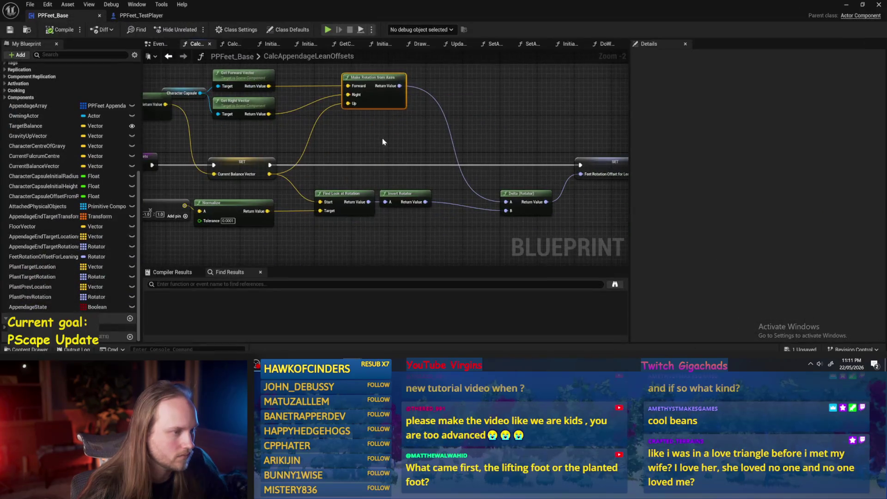
{"action": "mouse_move", "coordinate": [501, 127]}
{"action": "left_mouse_down"}
{"action": "mouse_move", "coordinate": [406, 146]}
{"action": "mouse_move", "coordinate": [566, 138]}
{"action": "mouse_move", "coordinate": [433, 131]}
{"action": "mouse_move", "coordinate": [510, 137]}
{"action": "left_mouse_up"}
{"action": "left_click_drag", "start_coordinate": [318, 217], "coordinate": [367, 217]}
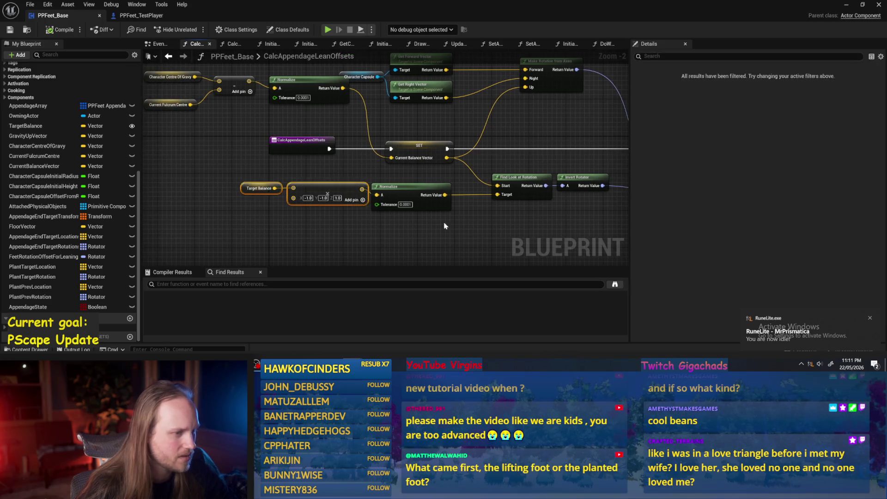
{"action": "left_click", "coordinate": [846, 5]}
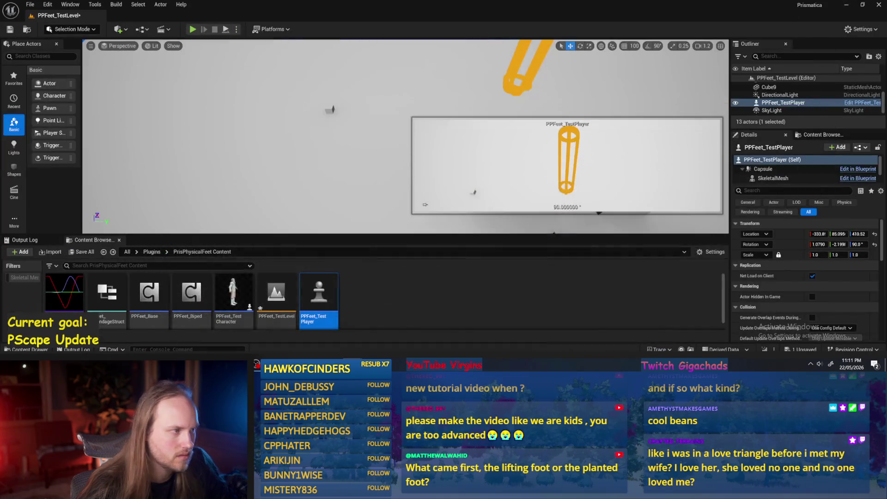
Play-test, reset the player's rotation to zero, and play again
{"action": "left_click", "coordinate": [192, 30]}
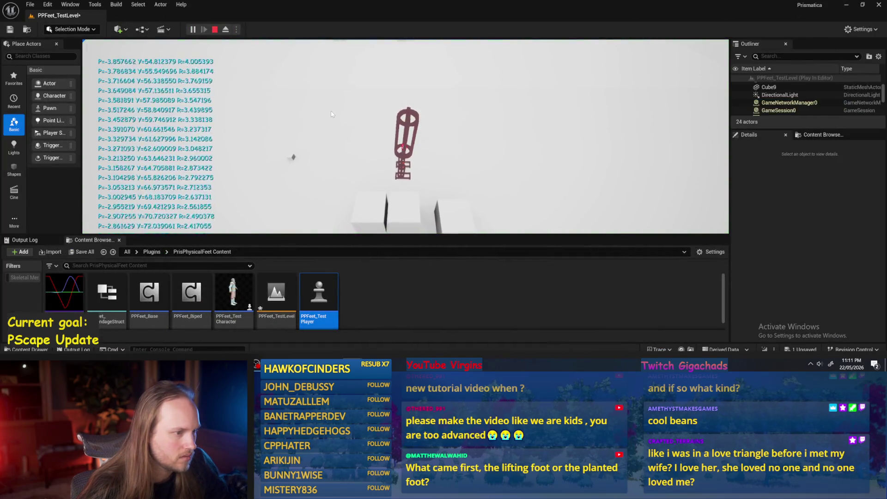
{"action": "key", "text": "Escape"}
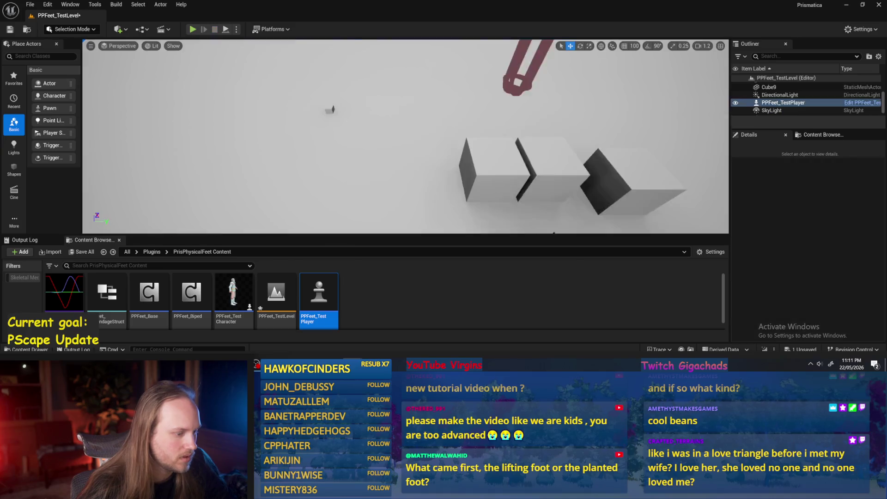
{"action": "left_click", "coordinate": [874, 245]}
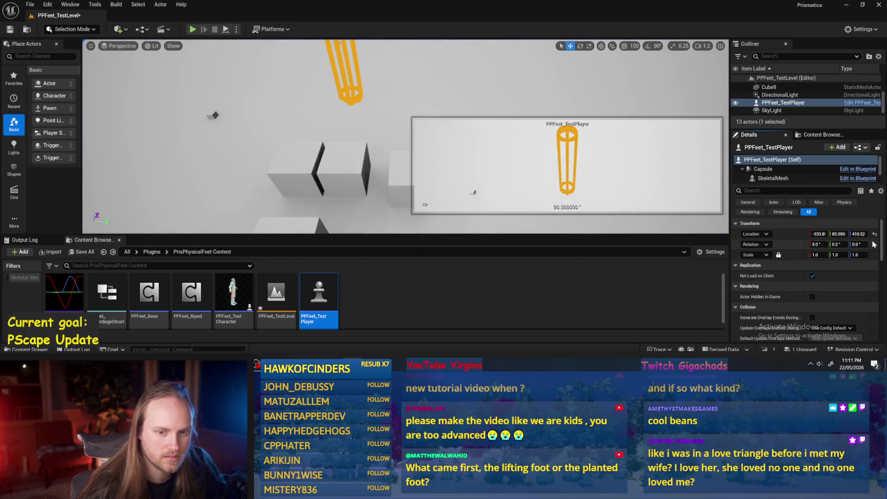
{"action": "left_click", "coordinate": [194, 30]}
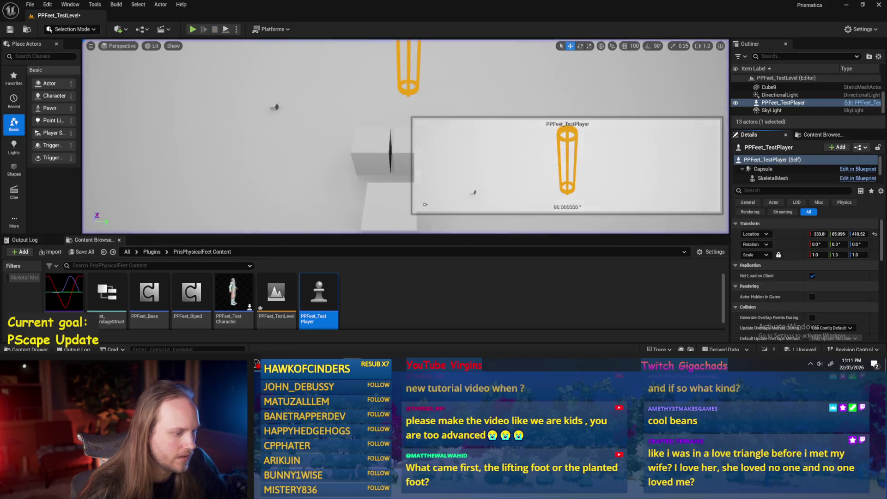
Swap the two inputs of Delta (Rotator) in the lean graph
{"action": "double_click", "coordinate": [148, 295]}
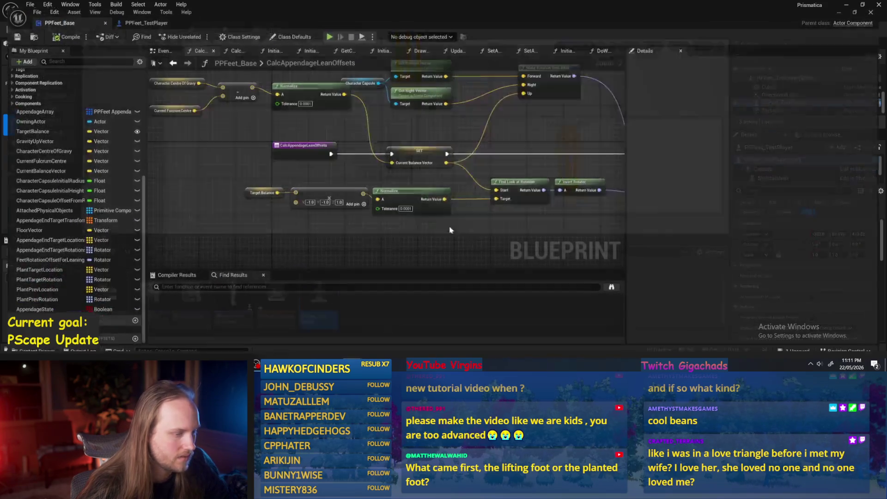
{"action": "mouse_move", "coordinate": [520, 204]}
{"action": "left_mouse_down", "text": "ctrl"}
{"action": "mouse_move", "coordinate": [406, 83]}
{"action": "mouse_move", "coordinate": [414, 78]}
{"action": "left_mouse_up", "text": "ctrl"}
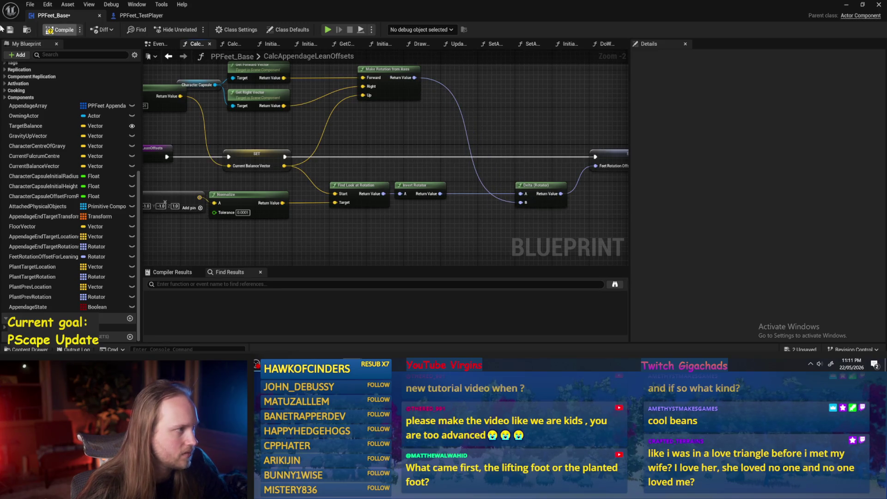
{"action": "left_click_drag", "start_coordinate": [541, 110], "coordinate": [510, 130]}
{"action": "left_click", "coordinate": [846, 4]}
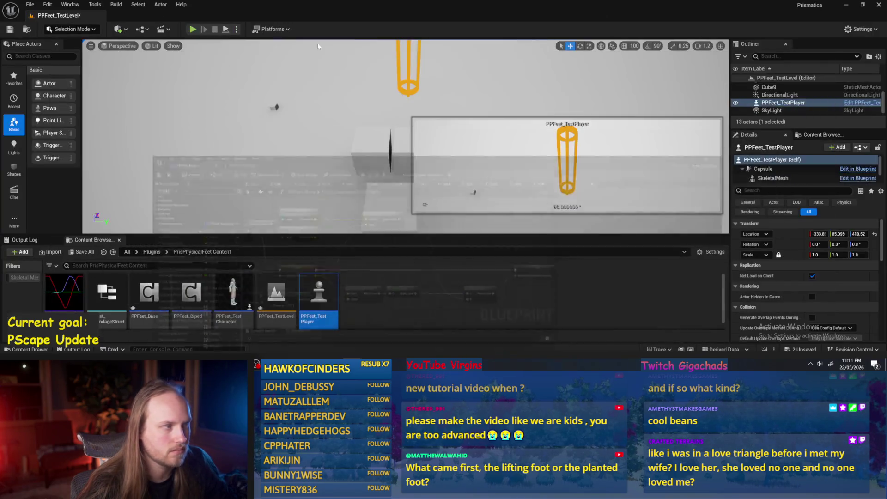
Run another playtest, then save the PPFeet_TestLevel map
{"action": "left_click", "coordinate": [193, 29]}
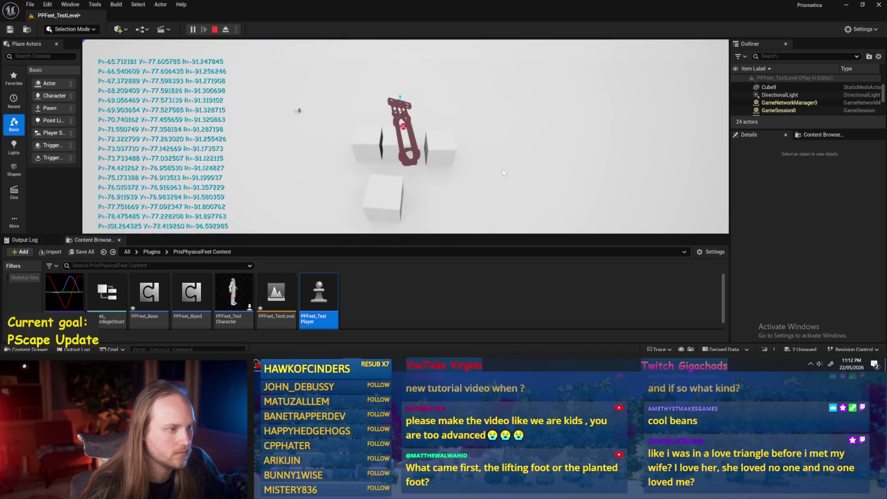
{"action": "key", "text": "Escape"}
{"action": "key", "text": "alt+p"}
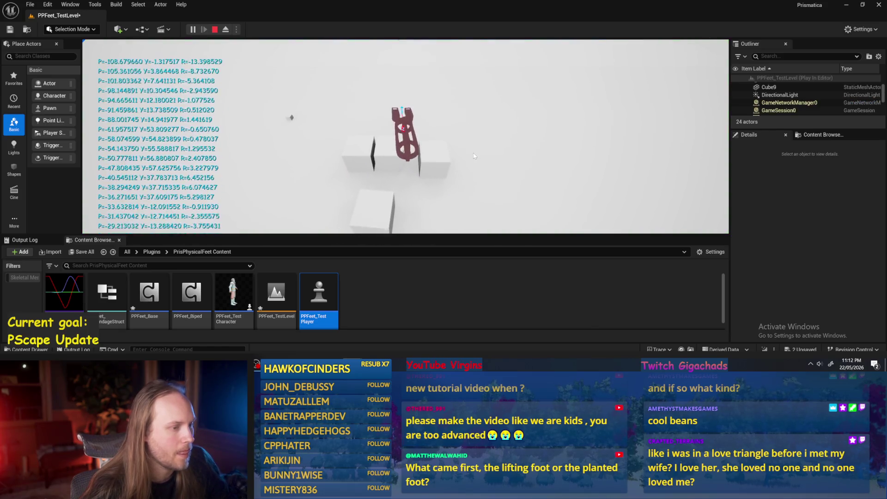
{"action": "key", "text": "Escape"}
{"action": "key", "text": "ctrl+s"}
{"action": "left_click_drag", "start_coordinate": [339, 152], "coordinate": [282, 153]}
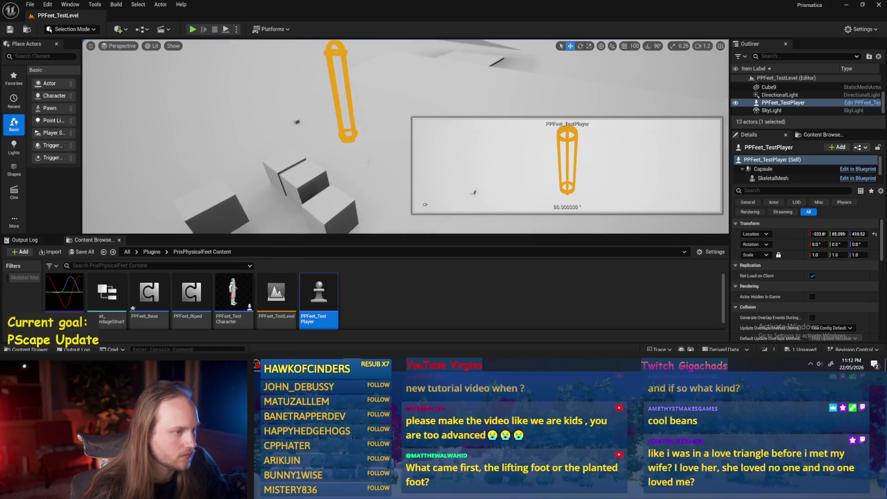
{"action": "left_click", "coordinate": [406, 138]}
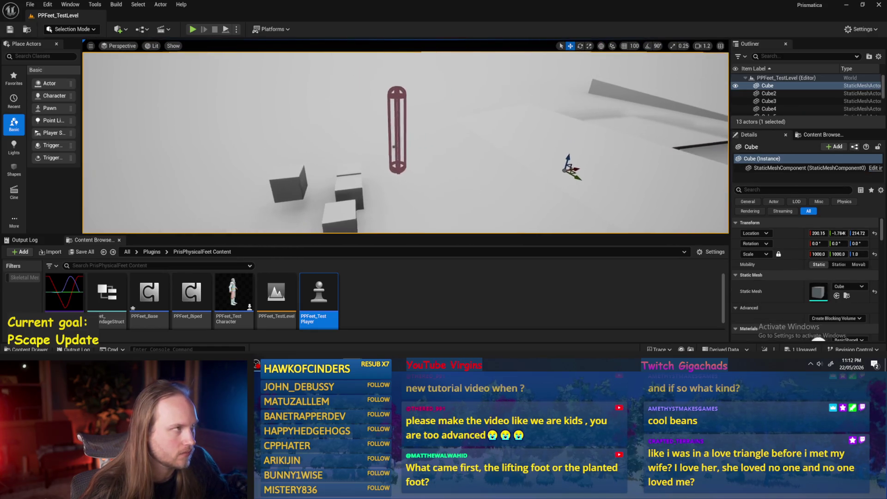
Review the PPFeet_Base Event Graph's update chain, then return to the level
{"action": "key", "text": "alt+Tab"}
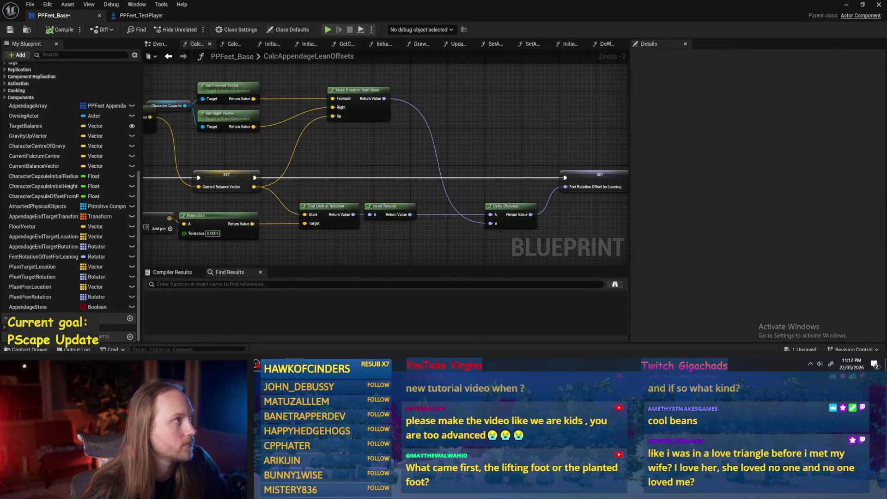
{"action": "left_click", "coordinate": [157, 44]}
{"action": "left_click_drag", "start_coordinate": [389, 198], "coordinate": [347, 199]}
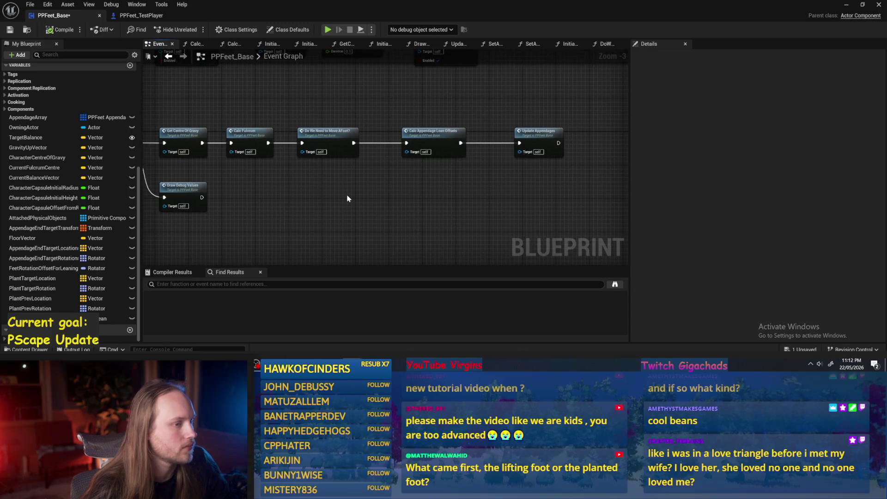
{"action": "left_click", "coordinate": [846, 6]}
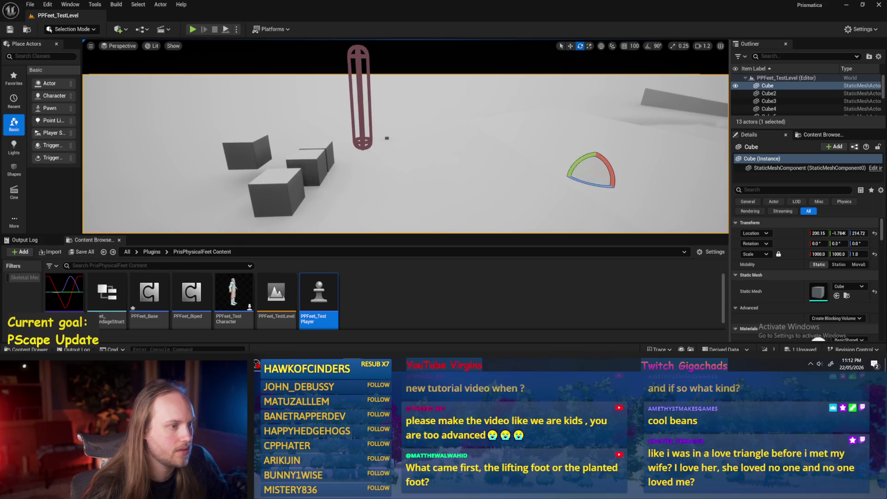
Run several short playtests, selecting the test player capsule and floor cube between runs
{"action": "left_click", "coordinate": [363, 97]}
{"action": "left_click", "coordinate": [193, 29]}
{"action": "key", "text": "Escape"}
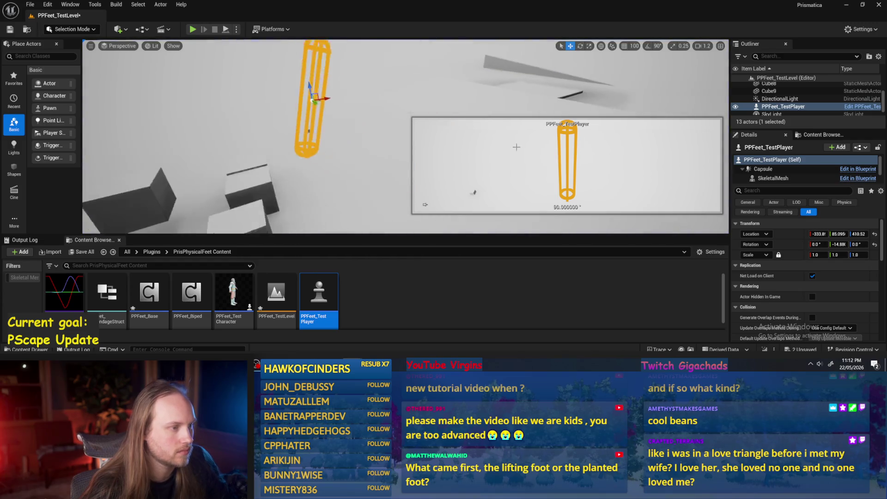
{"action": "key", "text": "alt+p"}
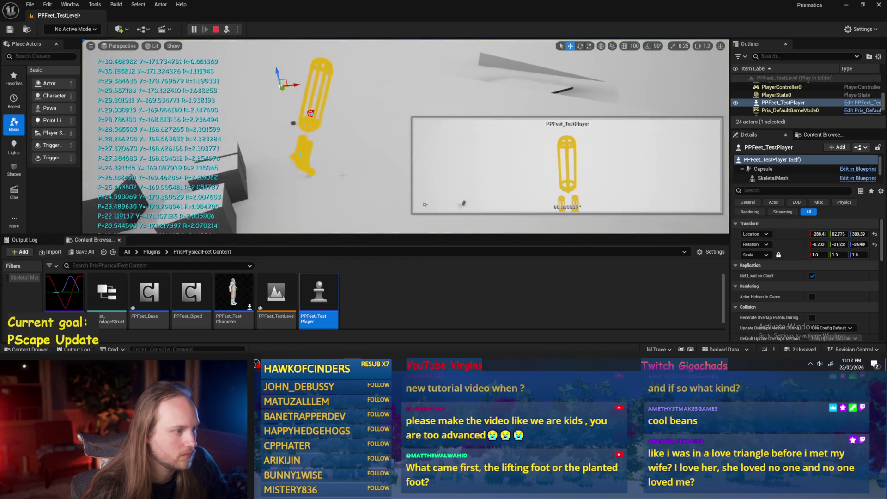
{"action": "left_click", "coordinate": [508, 194]}
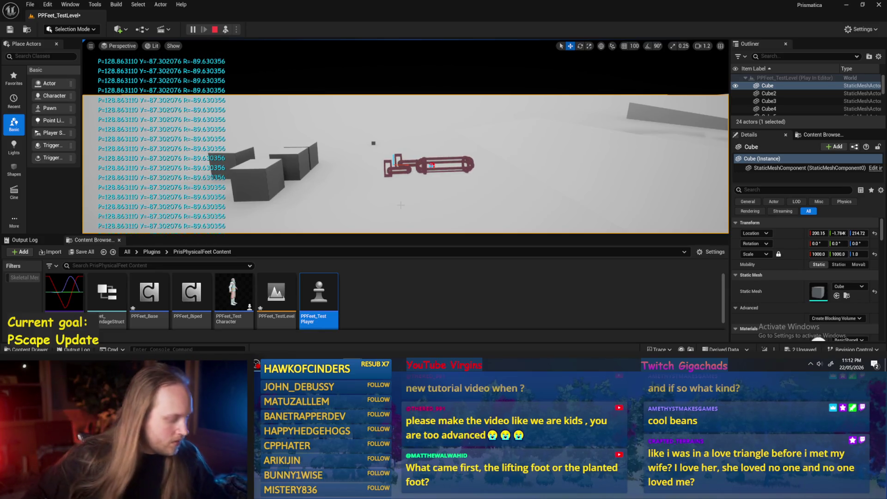
{"action": "key", "text": "Escape"}
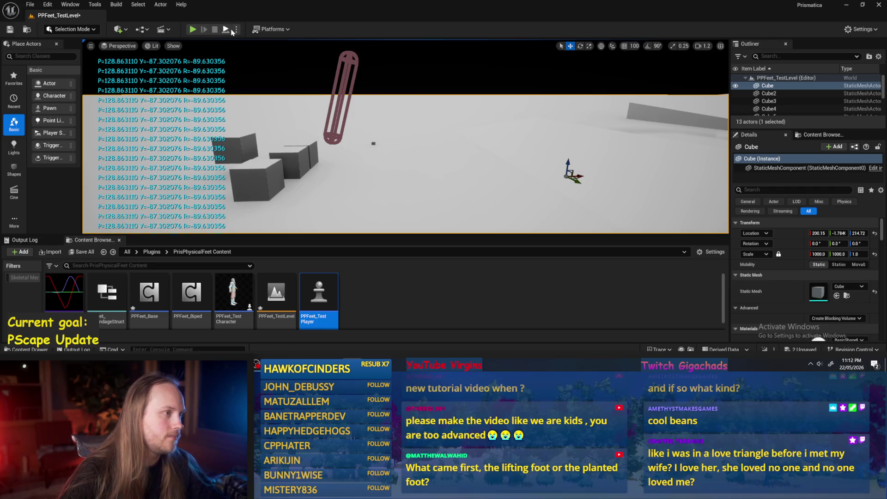
{"action": "left_click", "coordinate": [227, 30]}
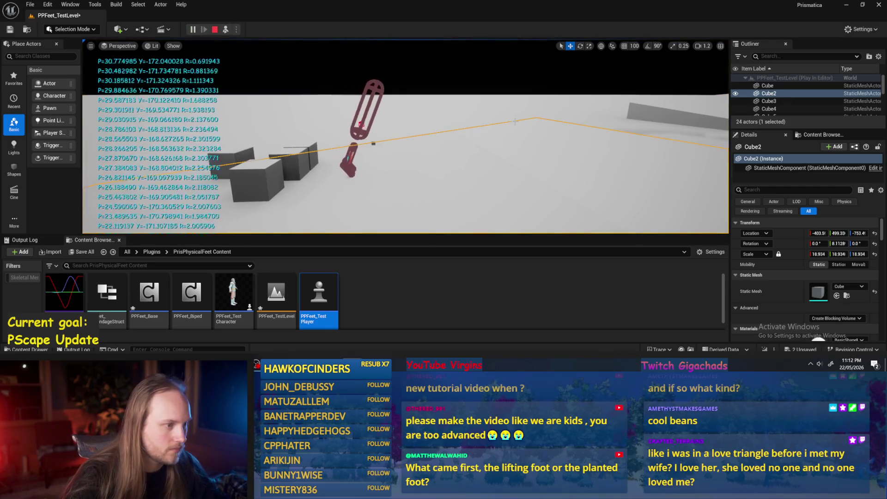
{"action": "key", "text": "Escape"}
{"action": "left_click", "coordinate": [225, 29]}
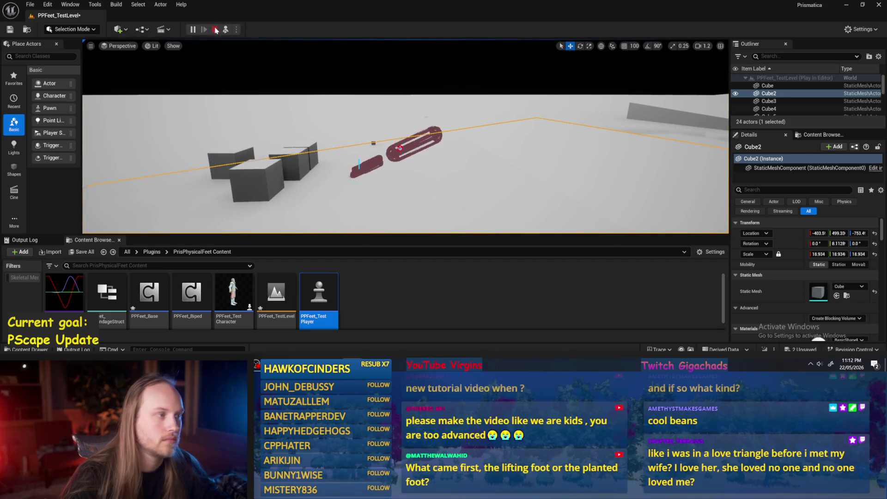
{"action": "left_click", "coordinate": [215, 30]}
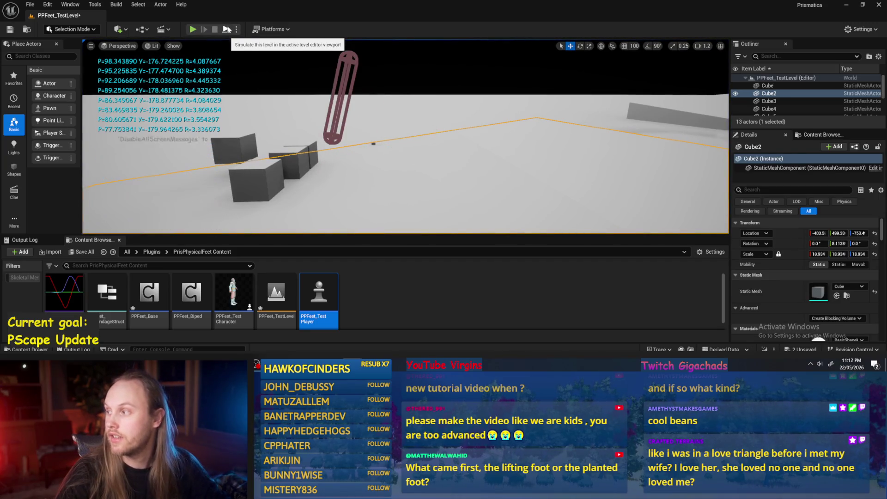
Keep starting and stopping test runs, leaving a fresh play session running
{"action": "left_click", "coordinate": [226, 29]}
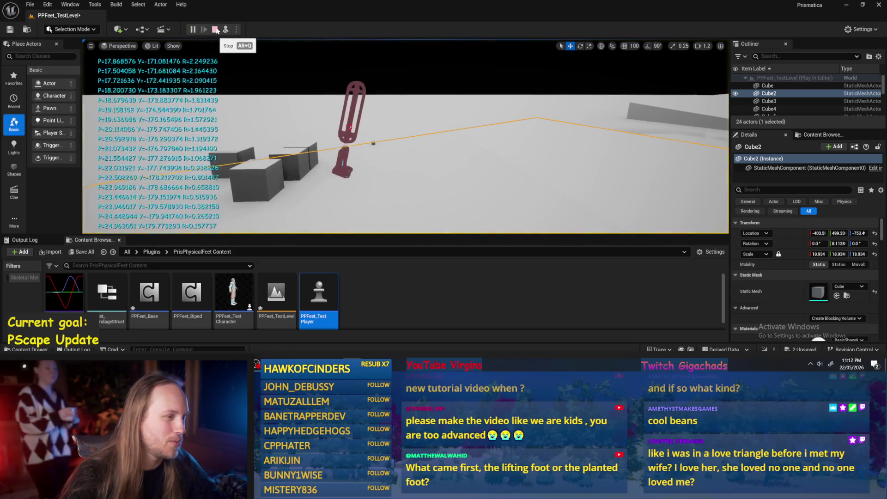
{"action": "left_click", "coordinate": [215, 30]}
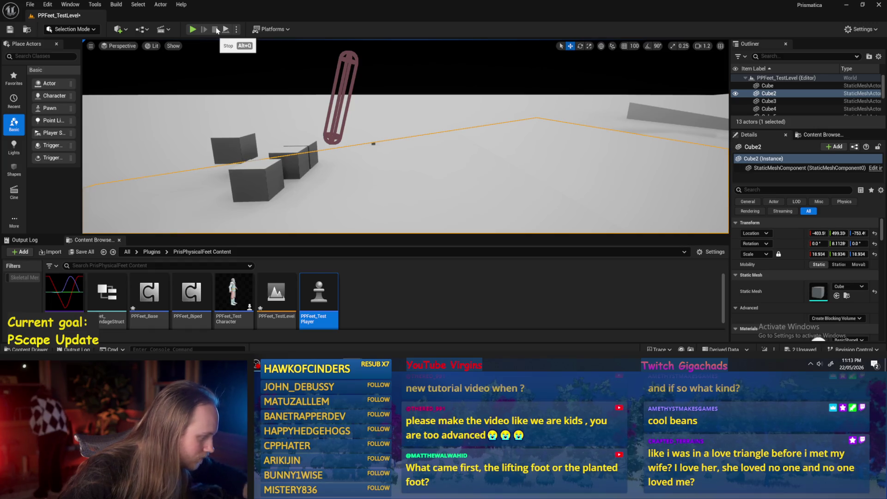
{"action": "left_click", "coordinate": [214, 28]}
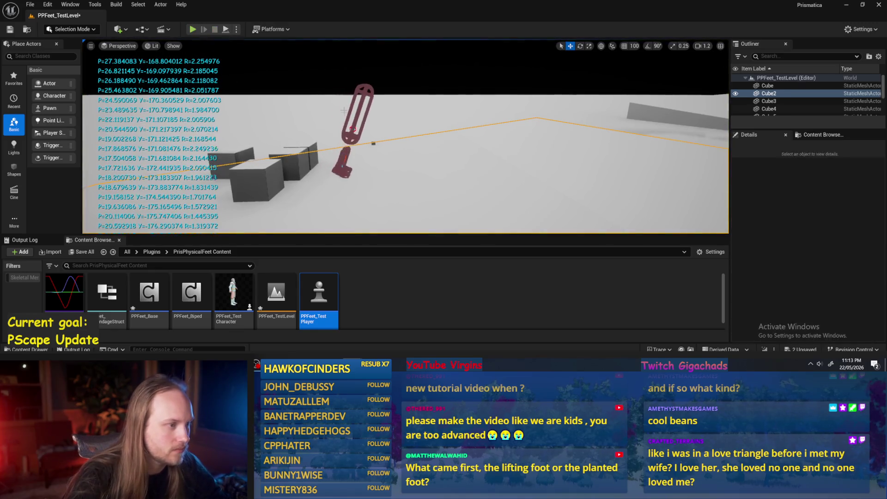
{"action": "left_click", "coordinate": [350, 113]}
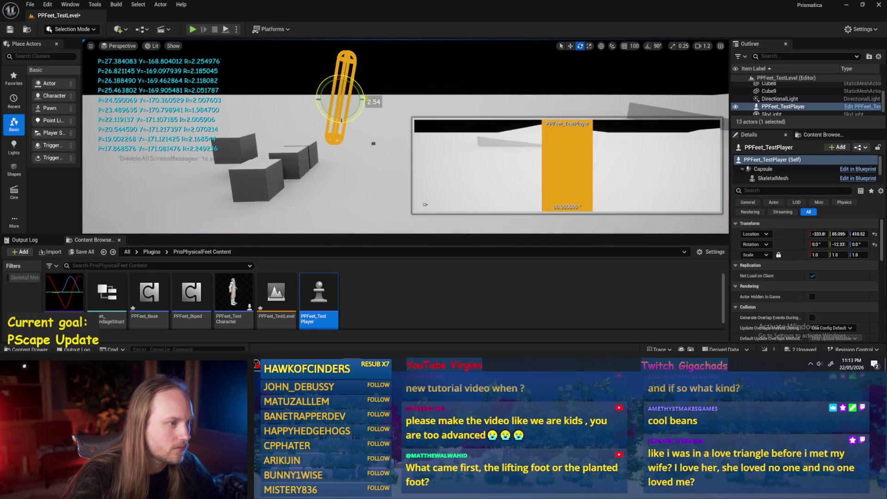
{"action": "left_click", "coordinate": [215, 30]}
{"action": "left_click", "coordinate": [192, 29]}
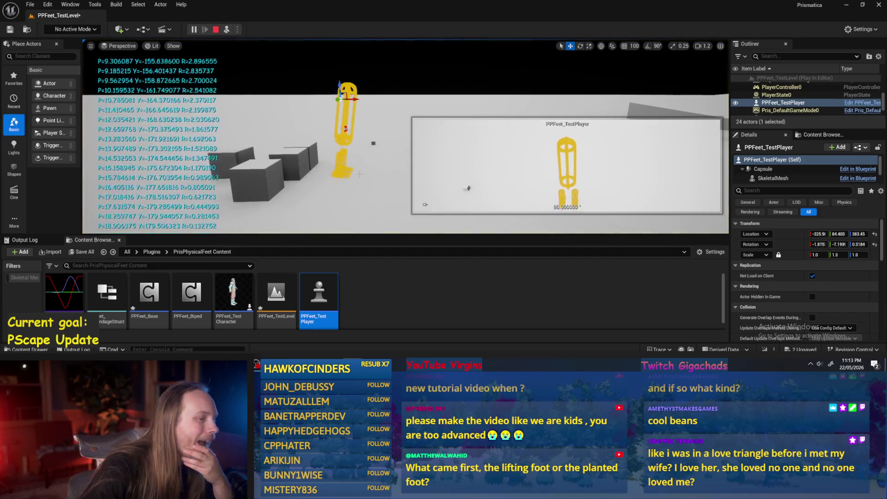
{"action": "left_click", "coordinate": [215, 29]}
{"action": "left_click", "coordinate": [194, 29]}
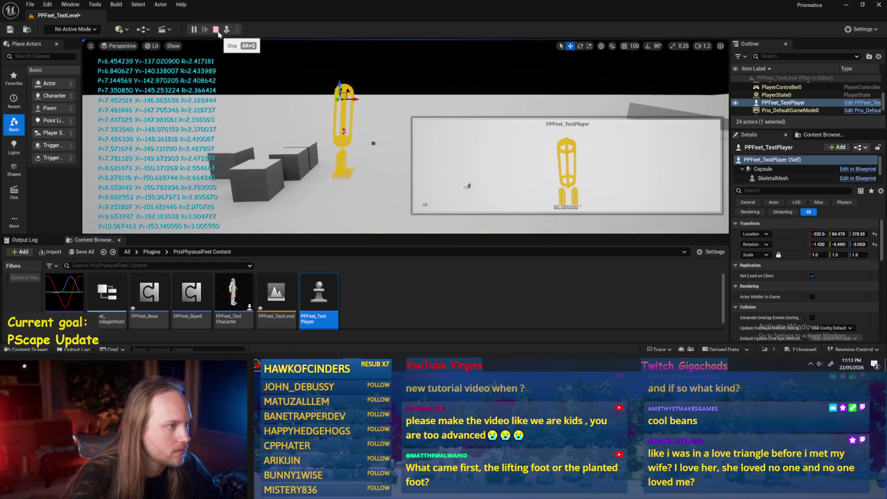
{"action": "left_click", "coordinate": [216, 30]}
{"action": "left_click", "coordinate": [192, 29]}
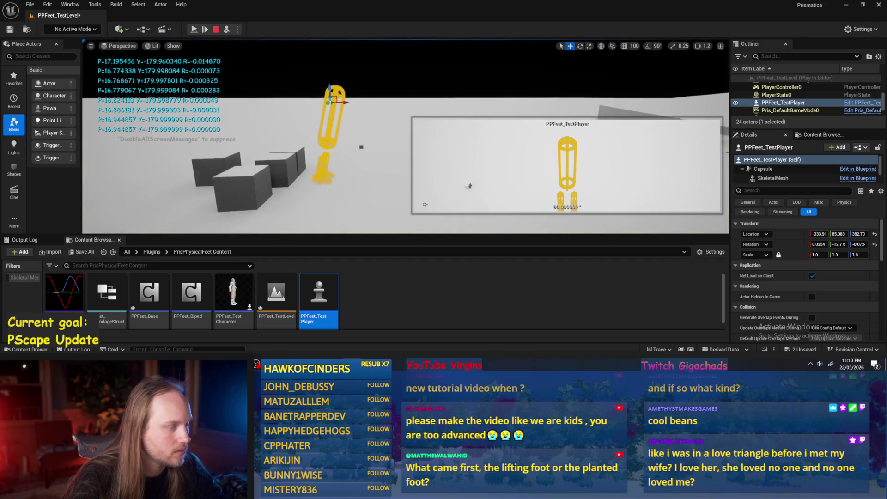
{"action": "left_click", "coordinate": [589, 155]}
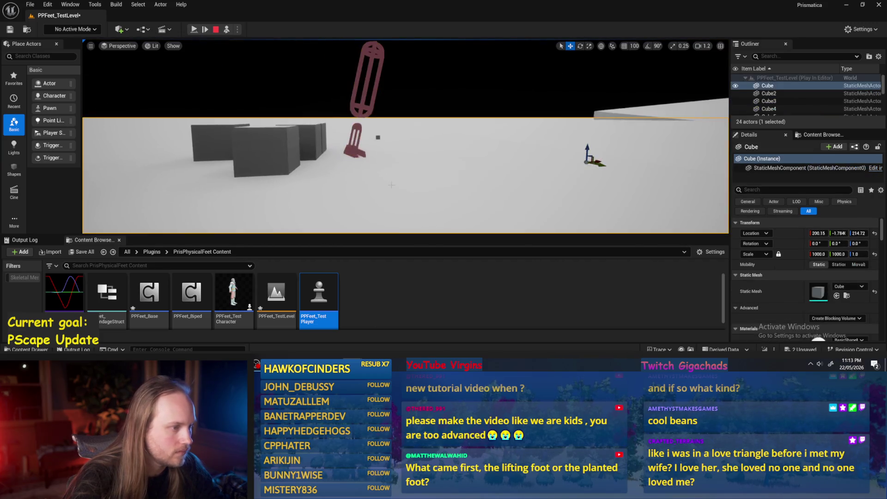
{"action": "left_click_drag", "start_coordinate": [361, 102], "coordinate": [361, 98]}
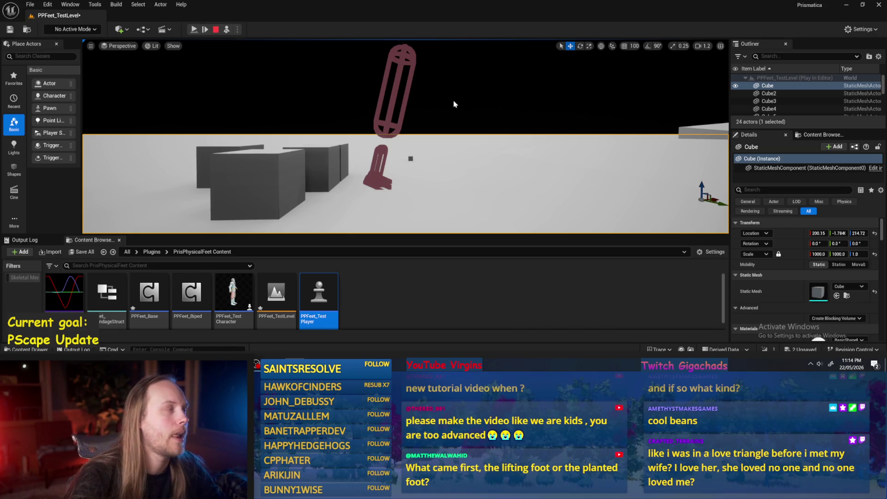
{"action": "left_click", "coordinate": [393, 129]}
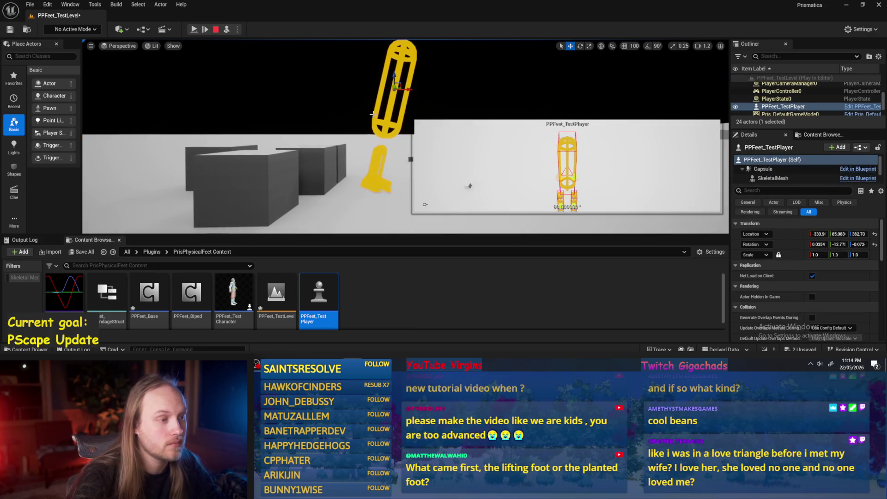
{"action": "key", "text": "Right"}
{"action": "key", "text": "Right"}
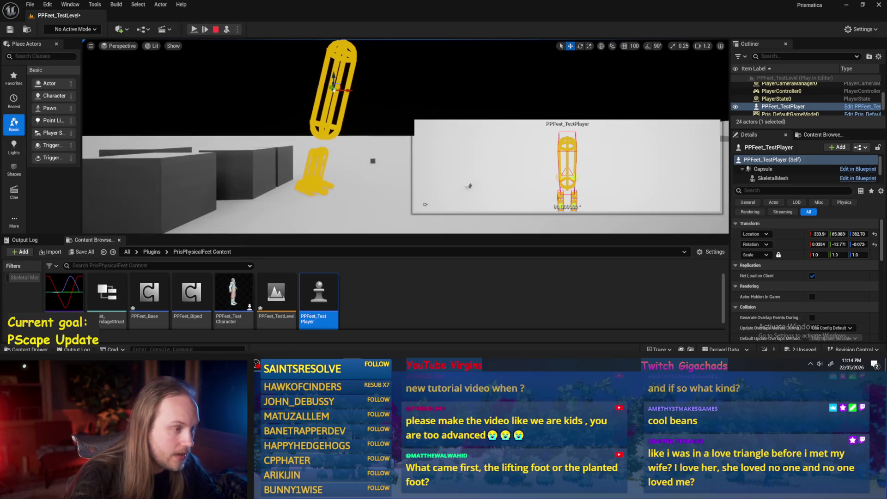
{"action": "key", "text": "Left"}
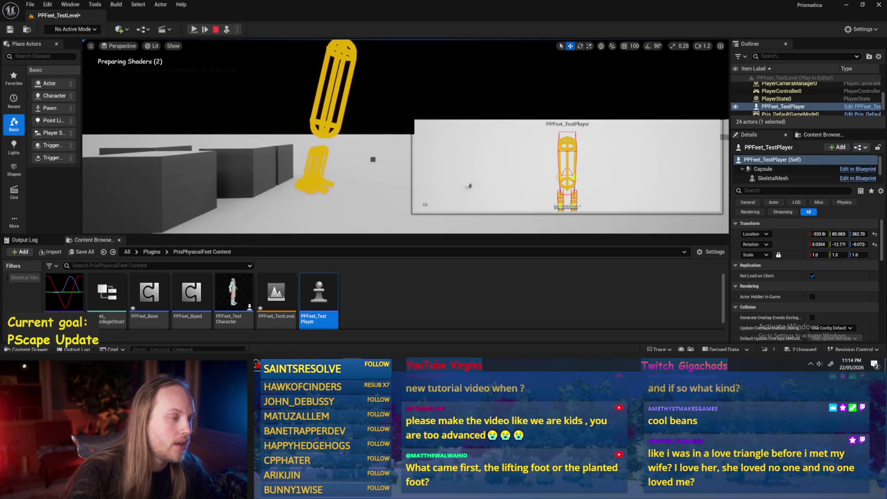
{"action": "left_click", "coordinate": [387, 190]}
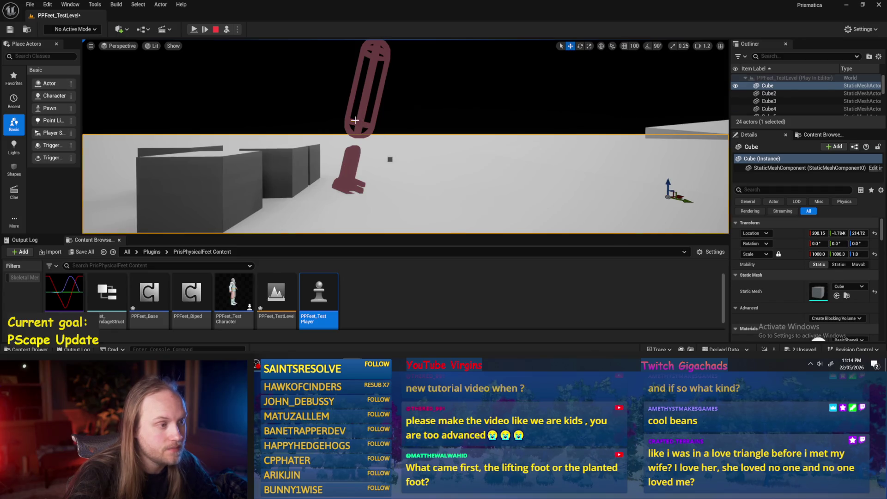
{"action": "left_click", "coordinate": [365, 92]}
{"action": "key", "text": "Up"}
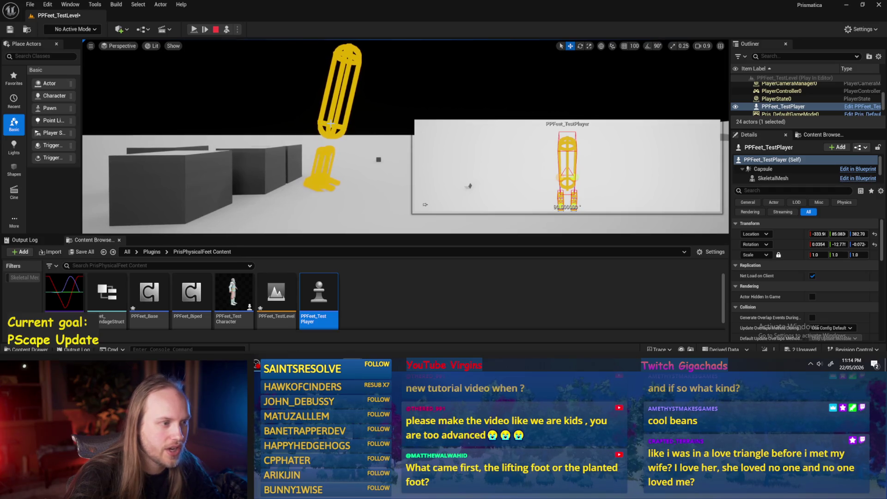
{"action": "key", "text": "Up"}
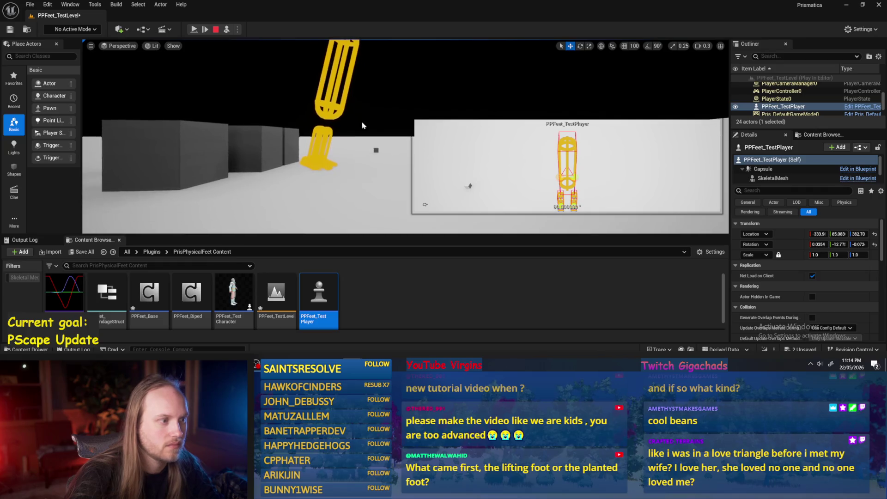
{"action": "left_click_drag", "start_coordinate": [352, 109], "coordinate": [345, 156]}
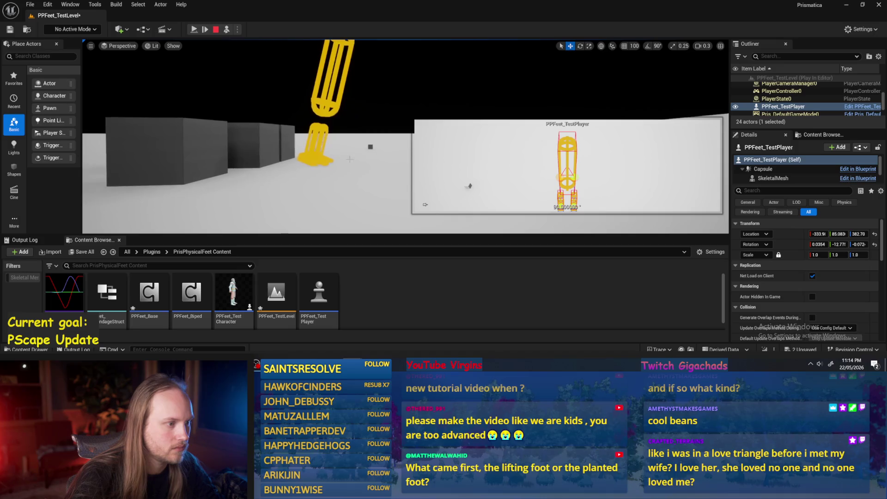
{"action": "left_click", "coordinate": [345, 156]}
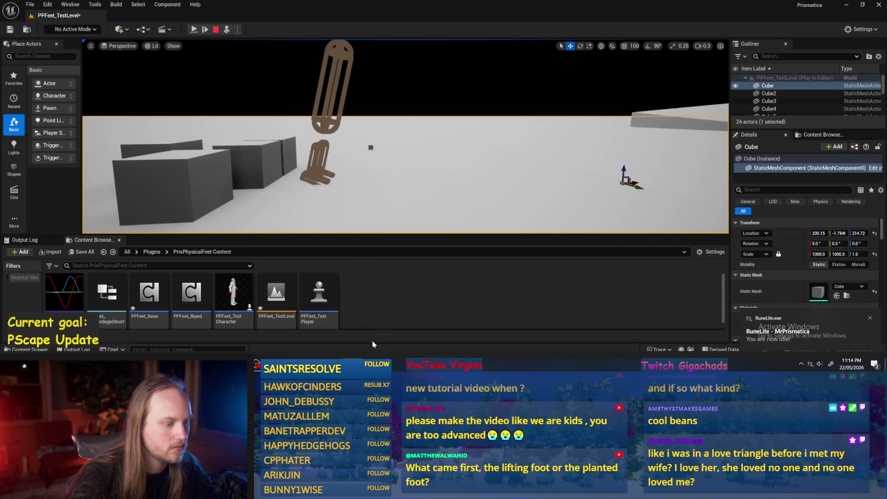
Open the DoWeNeedToMoveAFoot? function graph from the PPFeet_Base Event Graph
{"action": "double_click", "coordinate": [144, 295]}
{"action": "scroll", "coordinate": [516, 173], "scroll_direction": "down", "scroll_amount": 2}
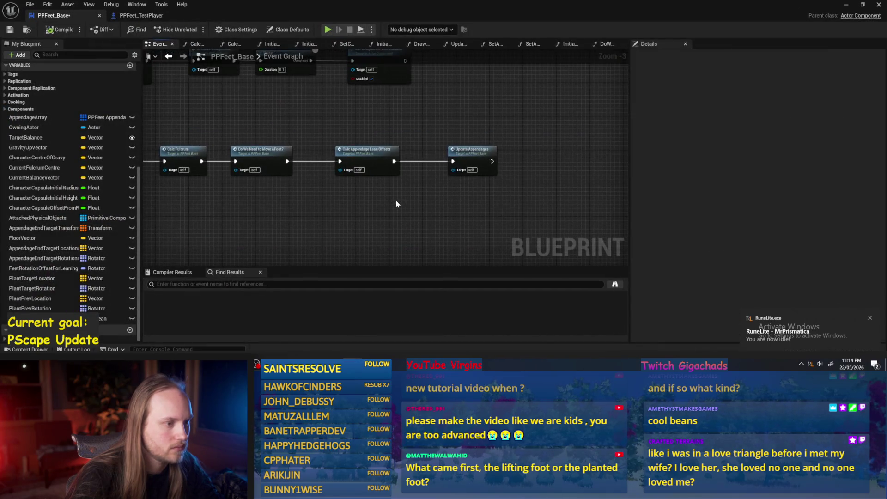
{"action": "mouse_move", "coordinate": [516, 173]}
{"action": "left_mouse_down"}
{"action": "mouse_move", "coordinate": [358, 199]}
{"action": "mouse_move", "coordinate": [442, 206]}
{"action": "mouse_move", "coordinate": [317, 266]}
{"action": "left_mouse_up"}
{"action": "double_click", "coordinate": [371, 217]}
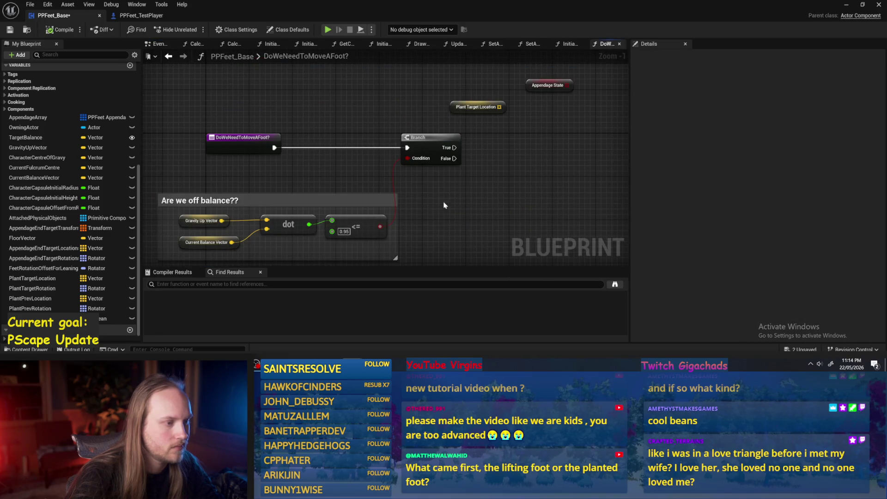
Reposition the Appendage State and Branch nodes and add a reroute on the True wire
{"action": "left_click_drag", "start_coordinate": [341, 148], "coordinate": [368, 89]}
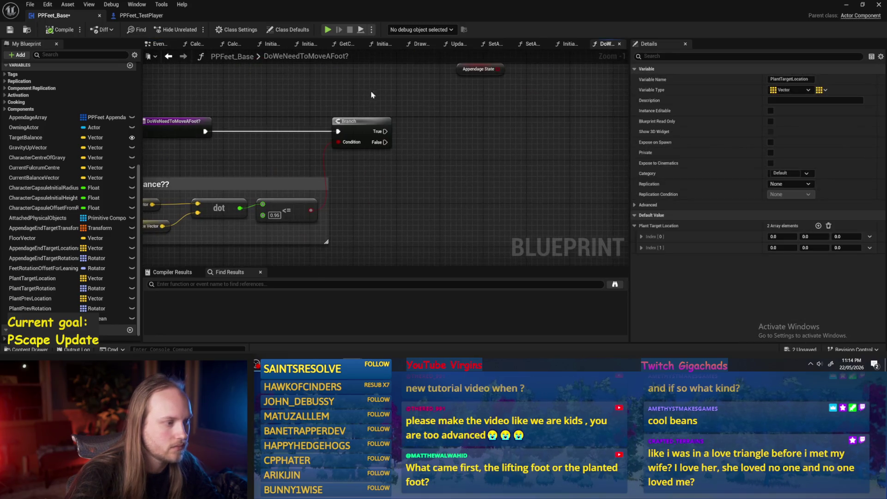
{"action": "left_click", "coordinate": [388, 121]}
{"action": "mouse_move", "coordinate": [304, 220]}
{"action": "left_mouse_down"}
{"action": "mouse_move", "coordinate": [396, 128]}
{"action": "mouse_move", "coordinate": [310, 220]}
{"action": "mouse_move", "coordinate": [398, 113]}
{"action": "left_mouse_up"}
{"action": "left_click_drag", "start_coordinate": [305, 221], "coordinate": [375, 155]}
{"action": "left_click", "coordinate": [388, 176]}
Comment the reroute point with the foot-furthest-from-COG note and widen the box
{"action": "key", "text": "c"}
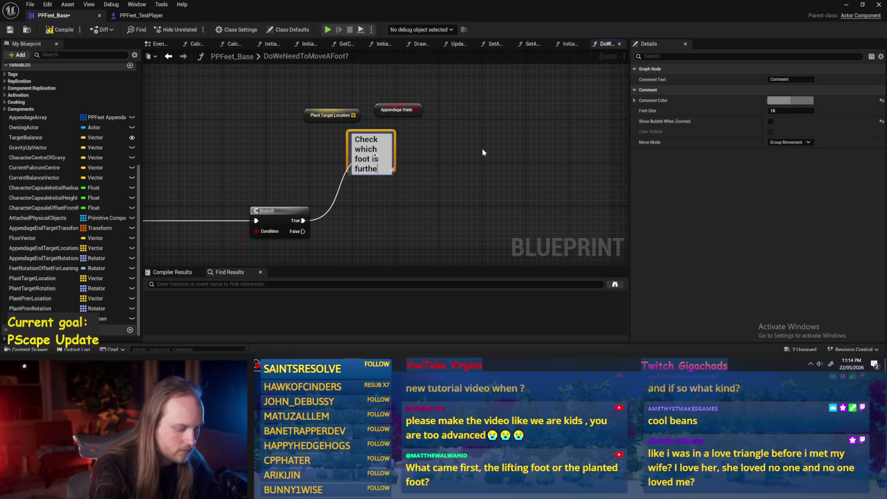
{"action": "type", "text": "rs from COG"}
{"action": "key", "text": "Return"}
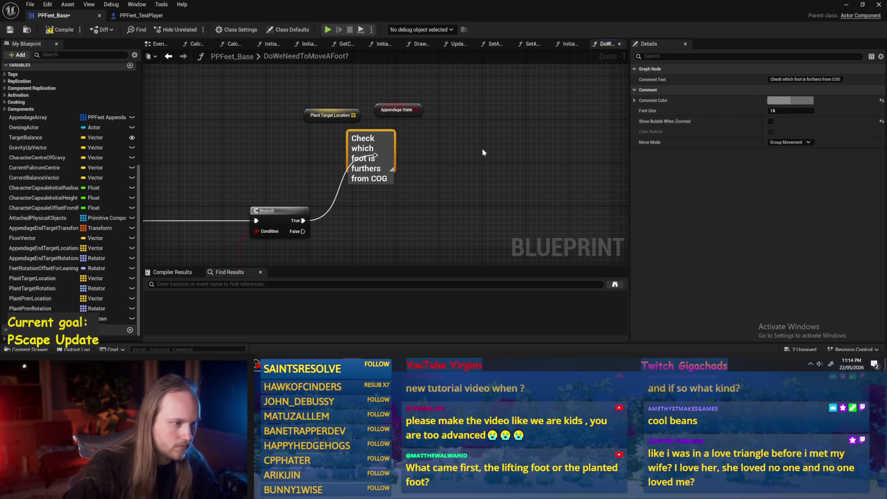
{"action": "left_click", "coordinate": [400, 143]}
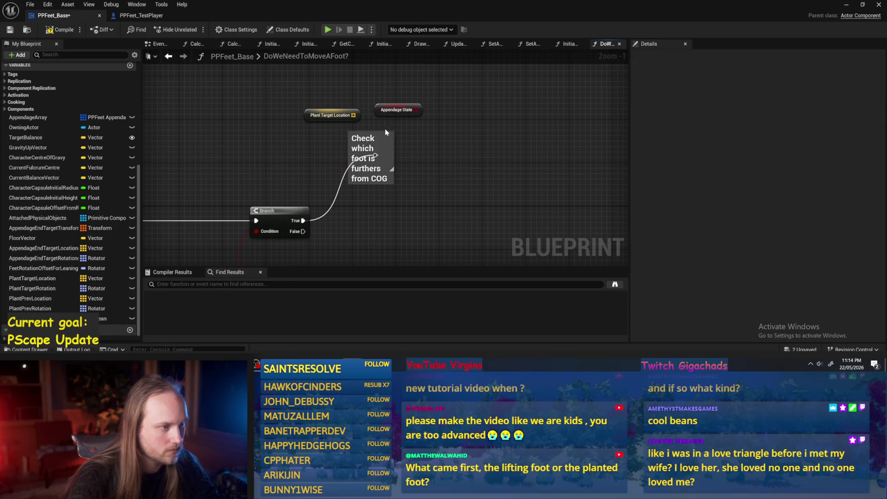
{"action": "mouse_move", "coordinate": [384, 130]}
{"action": "left_mouse_down"}
{"action": "mouse_move", "coordinate": [384, 119]}
{"action": "mouse_move", "coordinate": [293, 137]}
{"action": "left_mouse_up"}
Correct 'furthers' to 'furthest' in the comment text
{"action": "double_click", "coordinate": [316, 138]}
{"action": "left_click", "coordinate": [328, 138]}
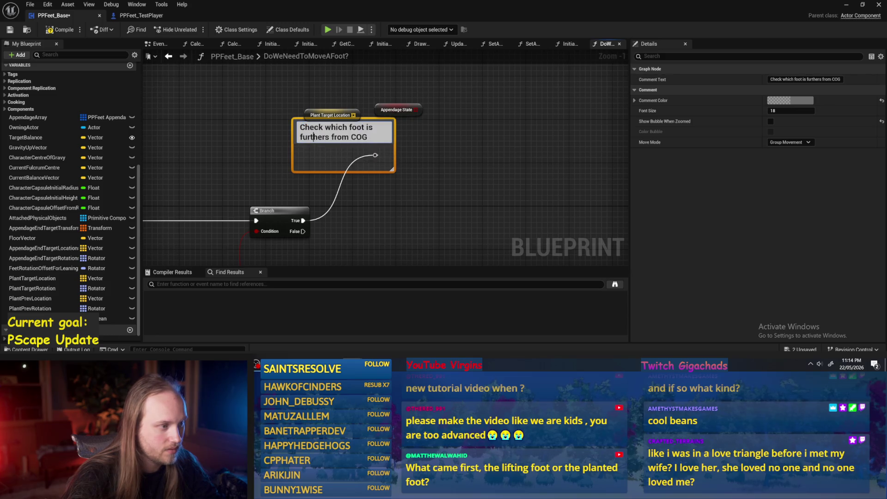
{"action": "key", "text": "BackSpace"}
{"action": "key", "text": "Right"}
{"action": "type", "text": "t"}
{"action": "left_click", "coordinate": [455, 155]}
Place Plant Target Location beside Appendage State near the new comment
{"action": "left_click_drag", "start_coordinate": [366, 127], "coordinate": [389, 107]}
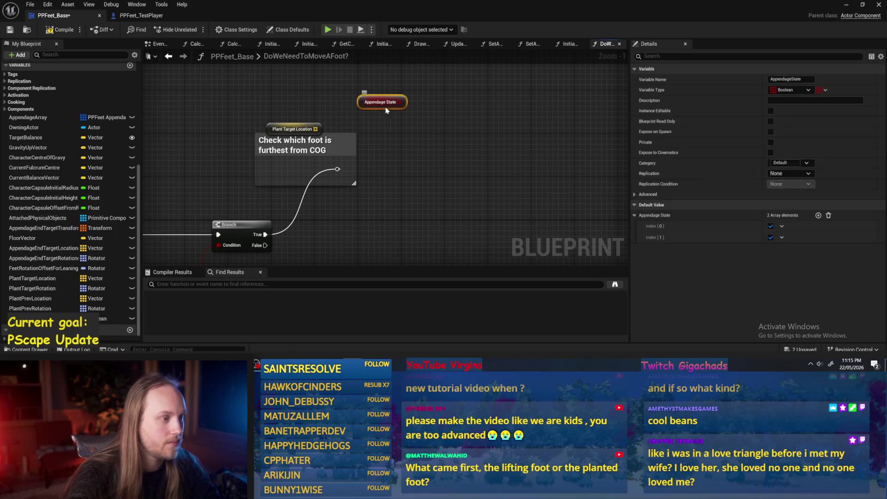
{"action": "left_click_drag", "start_coordinate": [280, 124], "coordinate": [318, 96]}
{"action": "left_click", "coordinate": [362, 158]}
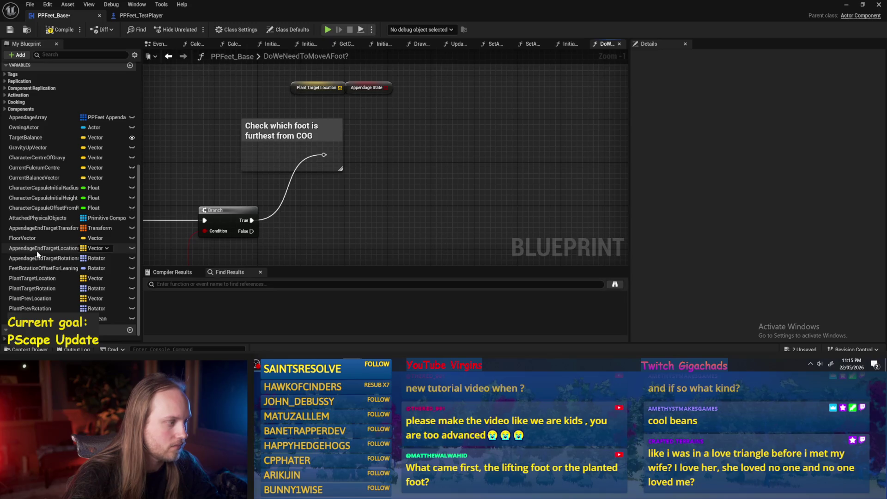
{"action": "left_click", "coordinate": [287, 141]}
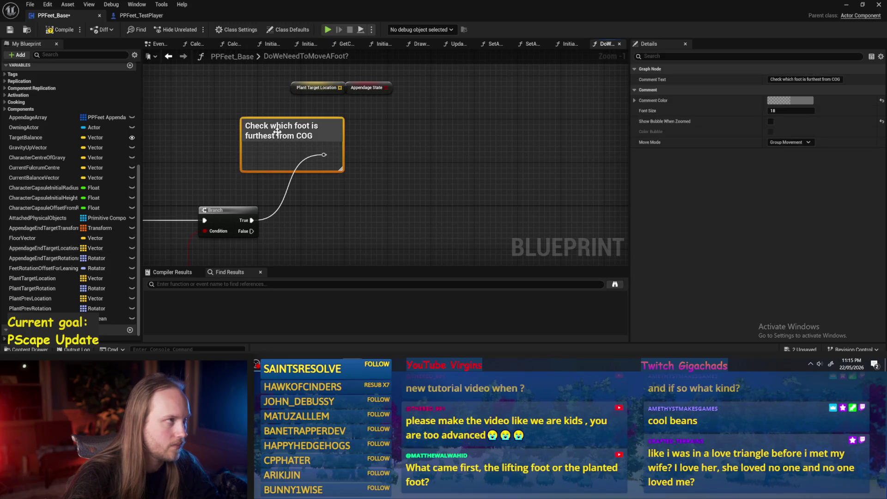
Show the AppendageEndTargetLocations variable's properties in the Details panel
{"action": "left_click", "coordinate": [416, 159]}
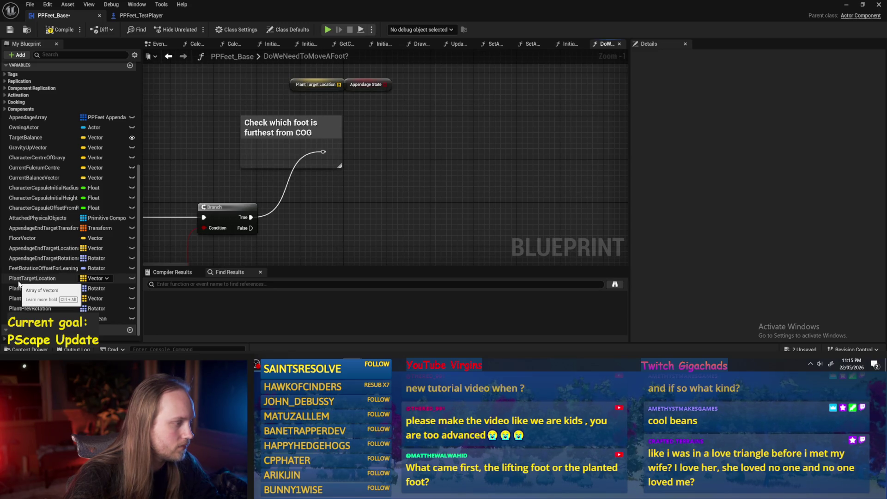
{"action": "left_click_drag", "start_coordinate": [341, 185], "coordinate": [341, 198]}
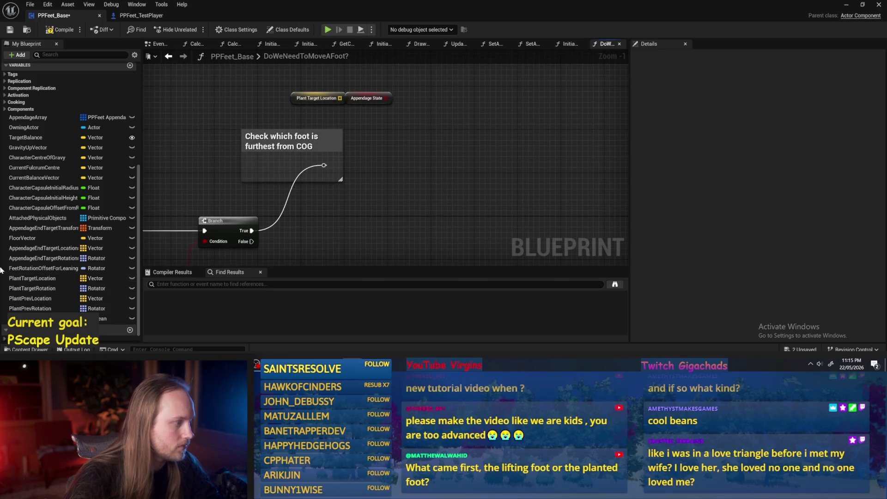
{"action": "left_click", "coordinate": [28, 248]}
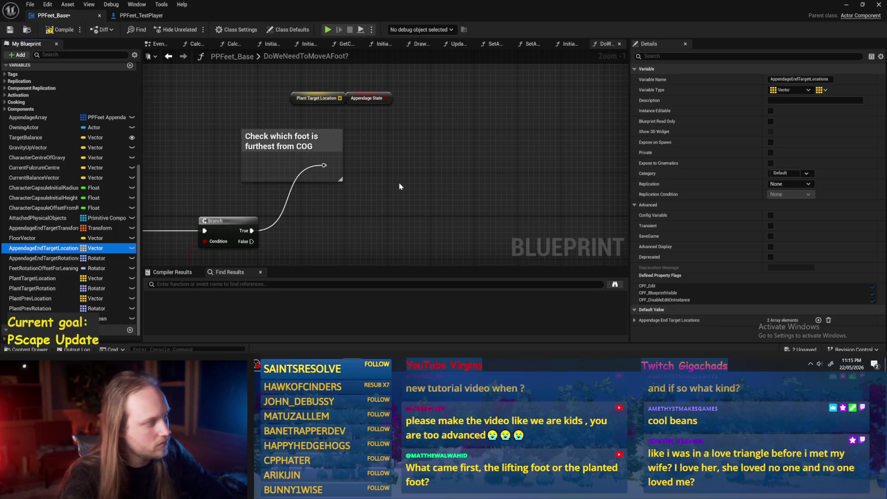
Add an AppendageArray Get node to the graph
{"action": "left_click_drag", "start_coordinate": [399, 158], "coordinate": [376, 167]}
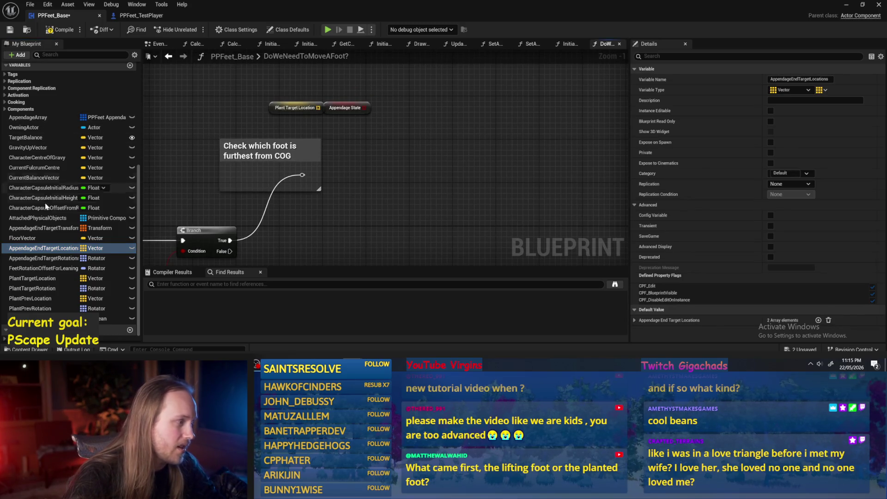
{"action": "left_click_drag", "start_coordinate": [28, 117], "coordinate": [260, 89]}
{"action": "left_click", "coordinate": [260, 90]}
Add a For Each Loop on Appendage Array and break its element into a Break PPFeet Appendage Struct node
{"action": "mouse_move", "coordinate": [280, 122]}
{"action": "left_mouse_down"}
{"action": "mouse_move", "coordinate": [329, 131]}
{"action": "mouse_move", "coordinate": [314, 126]}
{"action": "left_mouse_up"}
{"action": "type", "text": "for ea"}
{"action": "key", "text": "Return"}
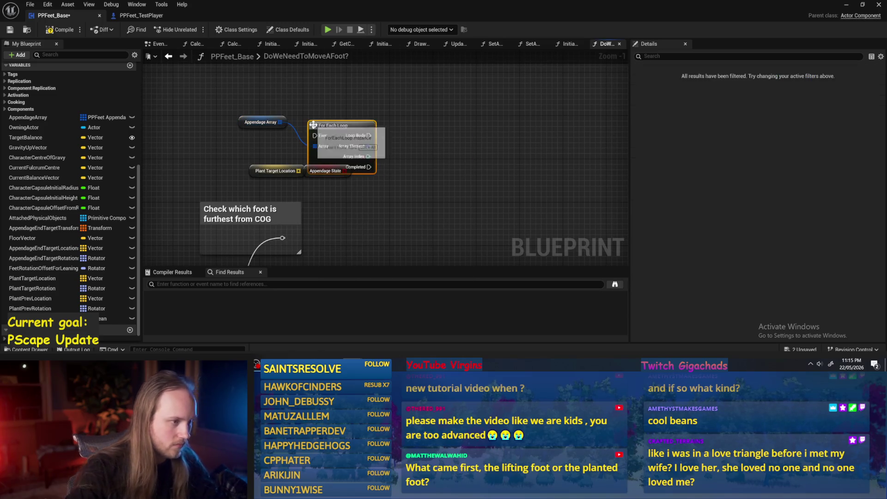
{"action": "mouse_move", "coordinate": [244, 122]}
{"action": "left_mouse_down"}
{"action": "mouse_move", "coordinate": [319, 121]}
{"action": "mouse_move", "coordinate": [319, 112]}
{"action": "mouse_move", "coordinate": [292, 105]}
{"action": "mouse_move", "coordinate": [368, 130]}
{"action": "left_mouse_up"}
{"action": "left_click", "coordinate": [329, 126], "text": "ctrl"}
{"action": "right_click", "coordinate": [330, 124]}
{"action": "key", "text": "Escape"}
{"action": "type", "text": "break"}
{"action": "key", "text": "Return"}
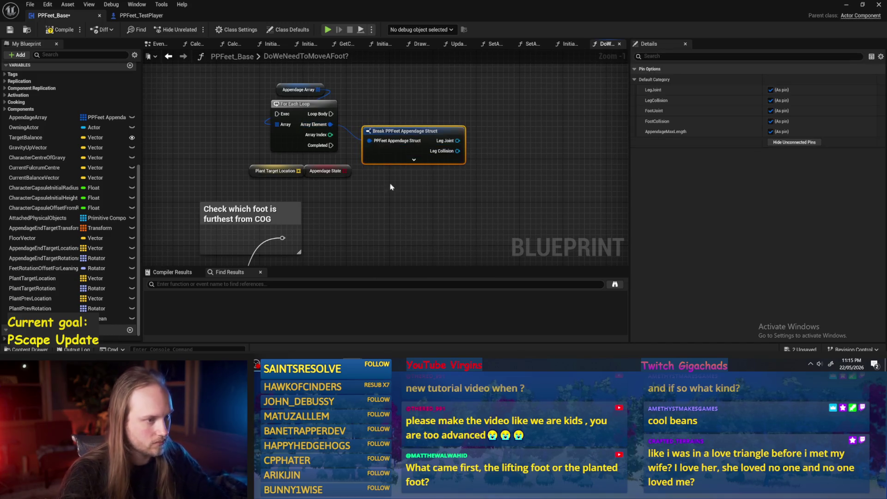
Add Get World Location from Foot Collision and a Character Centre Of Gravy getter
{"action": "left_click", "coordinate": [405, 161]}
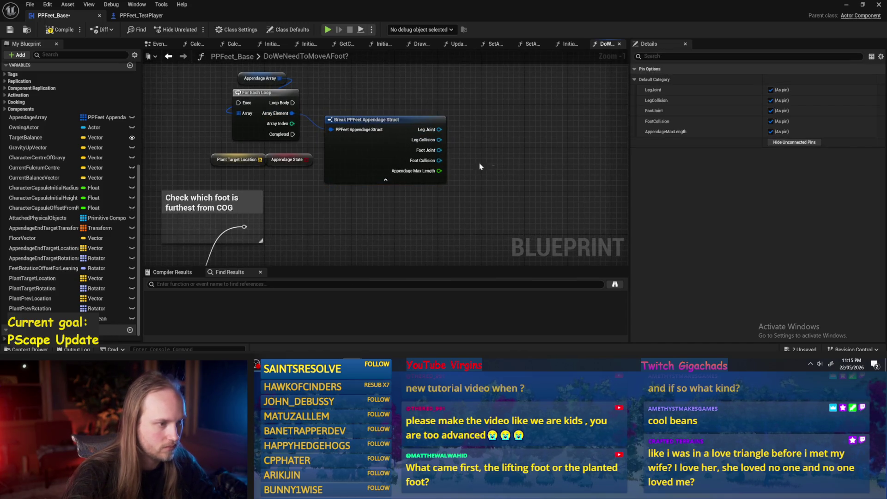
{"action": "mouse_move", "coordinate": [438, 161]}
{"action": "left_mouse_down"}
{"action": "mouse_move", "coordinate": [494, 196]}
{"action": "mouse_move", "coordinate": [485, 195]}
{"action": "left_mouse_up"}
{"action": "type", "text": "get location"}
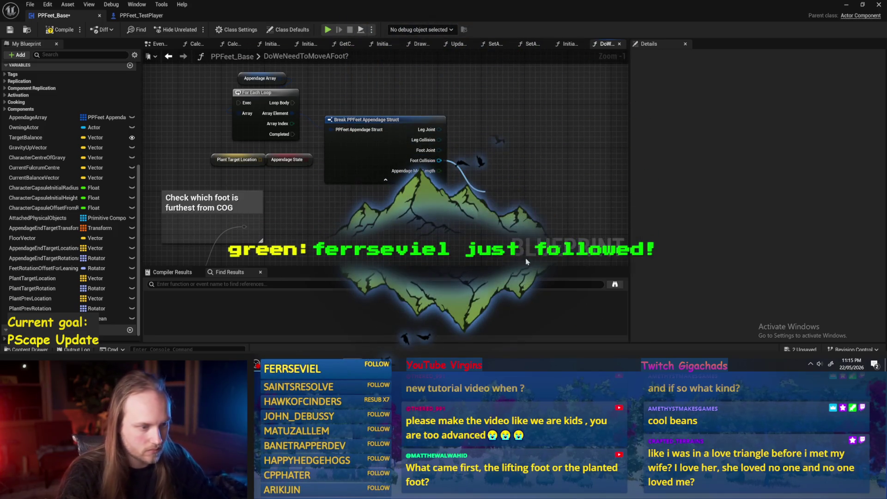
{"action": "left_click", "coordinate": [525, 258]}
{"action": "left_click_drag", "start_coordinate": [222, 191], "coordinate": [268, 194]}
{"action": "type", "text": "centre of"}
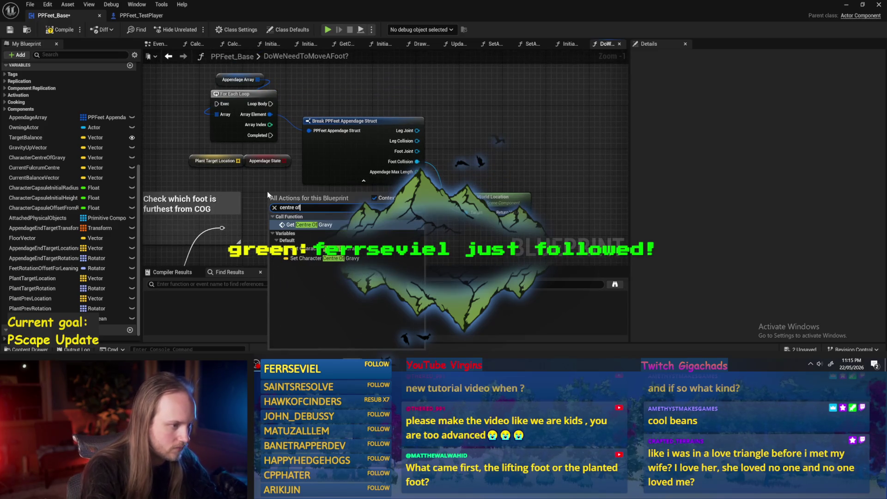
{"action": "left_click", "coordinate": [313, 252]}
Wire execution into the For Each Loop and rearrange the array, loop and Break nodes
{"action": "scroll", "coordinate": [390, 158], "scroll_direction": "down", "scroll_amount": 1}
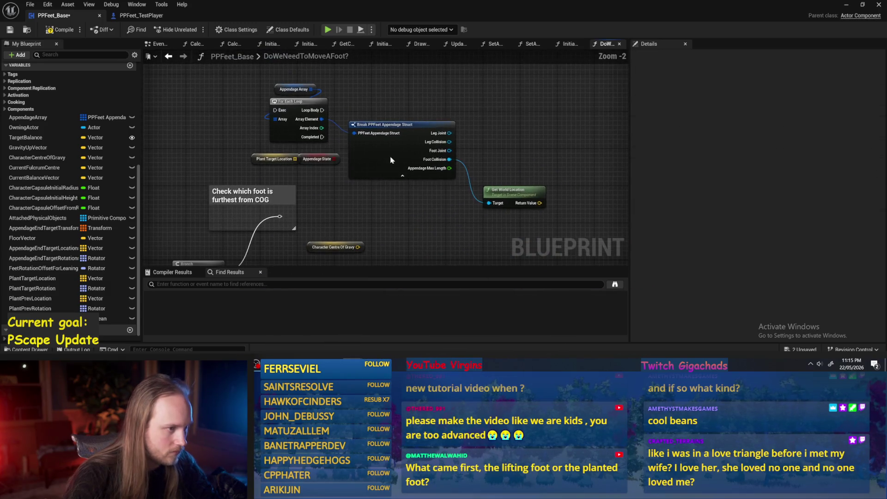
{"action": "left_click_drag", "start_coordinate": [390, 159], "coordinate": [383, 144]}
{"action": "left_click_drag", "start_coordinate": [281, 215], "coordinate": [275, 110]}
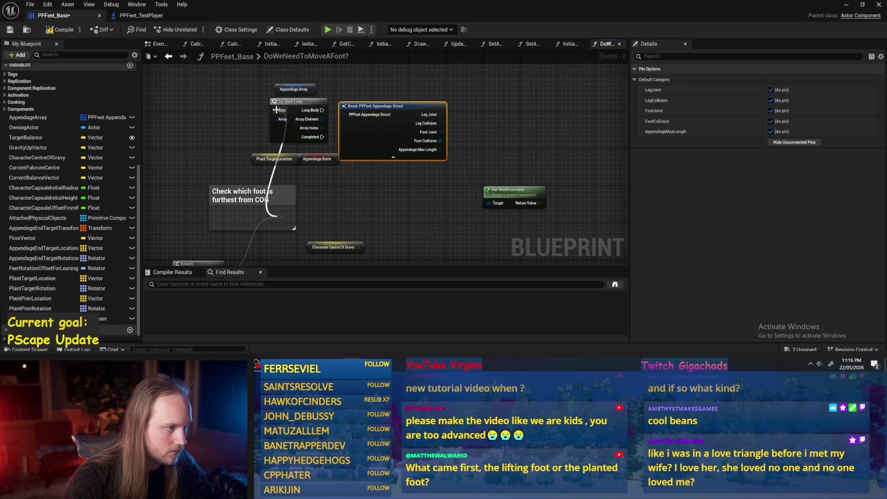
{"action": "left_click_drag", "start_coordinate": [347, 79], "coordinate": [261, 141]}
{"action": "mouse_move", "coordinate": [535, 89]}
{"action": "left_mouse_down"}
{"action": "mouse_move", "coordinate": [325, 138]}
{"action": "mouse_move", "coordinate": [246, 166]}
{"action": "mouse_move", "coordinate": [345, 207]}
{"action": "left_mouse_up"}
{"action": "mouse_move", "coordinate": [515, 190]}
{"action": "left_mouse_down"}
{"action": "mouse_move", "coordinate": [475, 174]}
{"action": "mouse_move", "coordinate": [518, 113]}
{"action": "mouse_move", "coordinate": [531, 136]}
{"action": "left_mouse_up"}
Delete the unneeded Plant Target Location and Appendage State nodes and lower the Break nodes
{"action": "scroll", "coordinate": [499, 196], "scroll_direction": "up", "scroll_amount": 2}
{"action": "left_click_drag", "start_coordinate": [499, 196], "coordinate": [434, 192]}
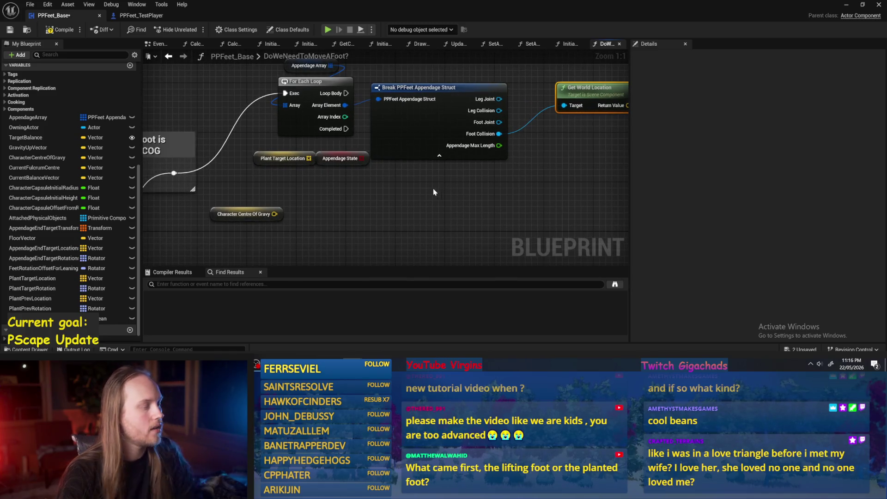
{"action": "mouse_move", "coordinate": [303, 171]}
{"action": "left_mouse_down"}
{"action": "mouse_move", "coordinate": [317, 158]}
{"action": "mouse_move", "coordinate": [356, 188]}
{"action": "mouse_move", "coordinate": [336, 176]}
{"action": "left_mouse_up"}
{"action": "key", "text": "Delete"}
{"action": "left_click", "coordinate": [400, 79]}
{"action": "left_click_drag", "start_coordinate": [401, 79], "coordinate": [406, 97]}
{"action": "mouse_move", "coordinate": [316, 171]}
{"action": "left_mouse_down"}
{"action": "mouse_move", "coordinate": [347, 182]}
{"action": "mouse_move", "coordinate": [332, 194]}
{"action": "left_mouse_up"}
Replace the For Each Loop with a GET node on Appendage Array
{"action": "scroll", "coordinate": [347, 183], "scroll_direction": "down", "scroll_amount": 2}
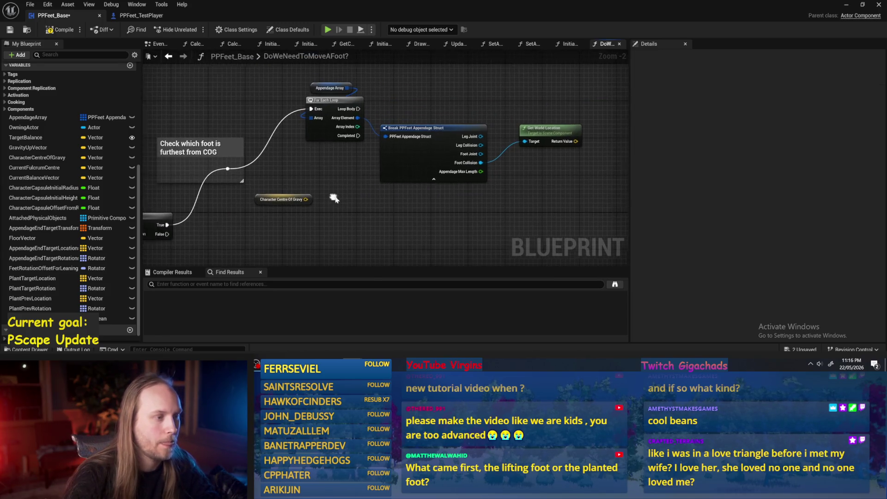
{"action": "left_click", "coordinate": [336, 100]}
{"action": "left_click_drag", "start_coordinate": [342, 139], "coordinate": [374, 159]}
{"action": "key", "text": "Delete"}
{"action": "mouse_move", "coordinate": [381, 108]}
{"action": "left_mouse_down"}
{"action": "mouse_move", "coordinate": [405, 117]}
{"action": "mouse_move", "coordinate": [407, 111]}
{"action": "left_mouse_up"}
{"action": "type", "text": "get"}
{"action": "key", "text": "Return"}
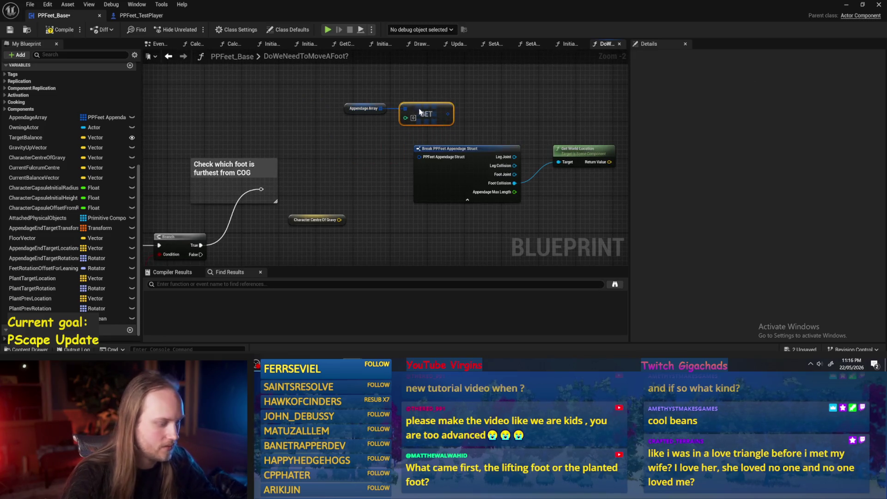
Paste a second GET node for index 1 and connect Appendage Array to it
{"action": "scroll", "coordinate": [338, 131], "scroll_direction": "up", "scroll_amount": 2}
{"action": "key", "text": "ctrl+c"}
{"action": "key", "text": "ctrl+v"}
{"action": "left_click", "coordinate": [335, 154]}
{"action": "mouse_move", "coordinate": [231, 205]}
{"action": "left_mouse_down"}
{"action": "mouse_move", "coordinate": [390, 112]}
{"action": "mouse_move", "coordinate": [341, 81]}
{"action": "left_mouse_up"}
{"action": "key", "text": "Escape"}
{"action": "mouse_move", "coordinate": [388, 98]}
{"action": "left_mouse_down"}
{"action": "mouse_move", "coordinate": [264, 114]}
{"action": "mouse_move", "coordinate": [236, 89]}
{"action": "left_mouse_up"}
{"action": "key", "text": "Escape"}
{"action": "mouse_move", "coordinate": [370, 98]}
{"action": "left_mouse_down"}
{"action": "mouse_move", "coordinate": [265, 98]}
{"action": "mouse_move", "coordinate": [329, 123]}
{"action": "left_mouse_up"}
{"action": "left_click_drag", "start_coordinate": [452, 106], "coordinate": [348, 99]}
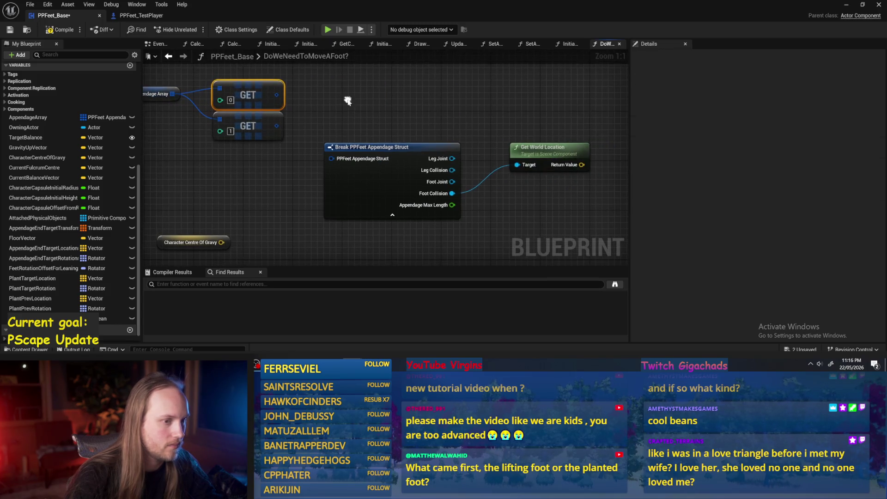
Duplicate the Break struct and Get World Location nodes, wiring GET [0] and GET [1] to each pair
{"action": "left_click_drag", "start_coordinate": [379, 153], "coordinate": [379, 78]}
{"action": "key", "text": "ctrl+d"}
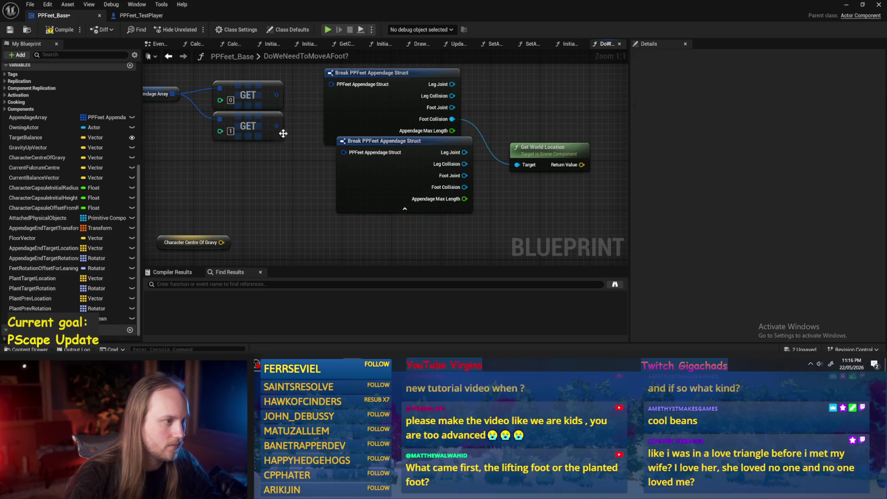
{"action": "left_click_drag", "start_coordinate": [345, 151], "coordinate": [331, 171]}
{"action": "left_click_drag", "start_coordinate": [277, 95], "coordinate": [331, 86]}
{"action": "left_click_drag", "start_coordinate": [276, 126], "coordinate": [331, 171]}
{"action": "left_click_drag", "start_coordinate": [481, 138], "coordinate": [475, 120]}
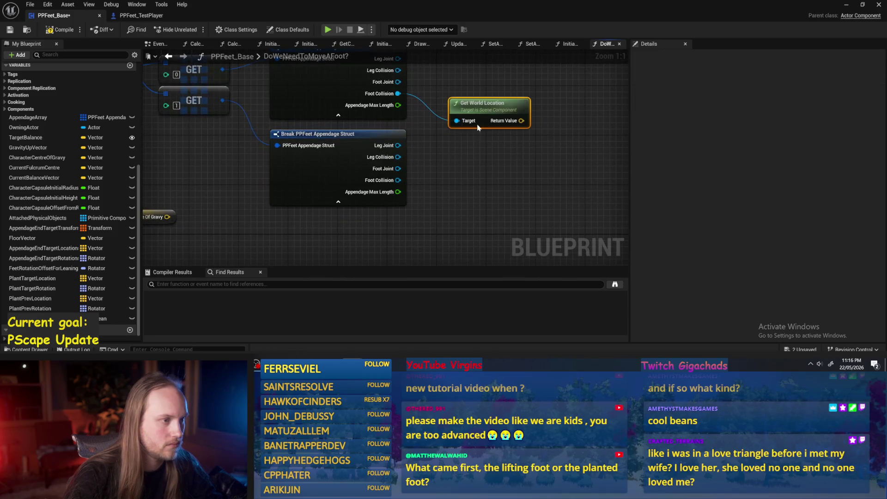
{"action": "key", "text": "ctrl+d"}
{"action": "mouse_move", "coordinate": [398, 180]}
{"action": "left_mouse_down"}
{"action": "mouse_move", "coordinate": [444, 183]}
{"action": "mouse_move", "coordinate": [466, 149]}
{"action": "left_mouse_up"}
Add a new Branch fed from the reroute and move Character Centre Of Gravy beside the Break nodes
{"action": "scroll", "coordinate": [459, 185], "scroll_direction": "down", "scroll_amount": 3}
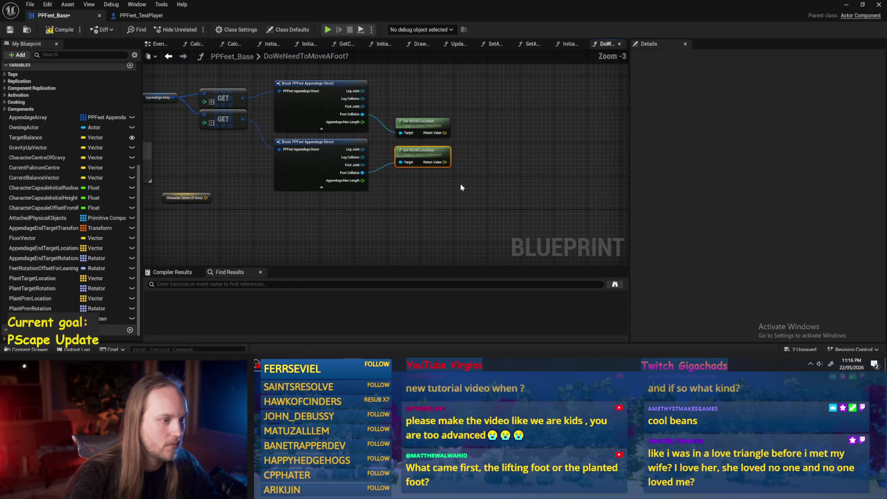
{"action": "left_click_drag", "start_coordinate": [383, 203], "coordinate": [421, 182]}
{"action": "key", "text": "ctrl+v"}
{"action": "mouse_move", "coordinate": [214, 148]}
{"action": "left_mouse_down"}
{"action": "mouse_move", "coordinate": [473, 179]}
{"action": "mouse_move", "coordinate": [490, 166]}
{"action": "left_mouse_up"}
{"action": "mouse_move", "coordinate": [261, 179]}
{"action": "left_mouse_down"}
{"action": "mouse_move", "coordinate": [537, 128]}
{"action": "mouse_move", "coordinate": [528, 75]}
{"action": "left_mouse_up"}
{"action": "scroll", "coordinate": [528, 75], "scroll_direction": "up", "scroll_amount": 3}
{"action": "mouse_move", "coordinate": [410, 98]}
{"action": "left_mouse_down"}
{"action": "mouse_move", "coordinate": [385, 104]}
{"action": "mouse_move", "coordinate": [441, 101]}
{"action": "left_mouse_up"}
{"action": "left_click", "coordinate": [491, 138]}
Add two Distance (Vector) nodes from Character Centre Of Gravy to each foot's world location
{"action": "key", "text": "Delete"}
{"action": "type", "text": "dist"}
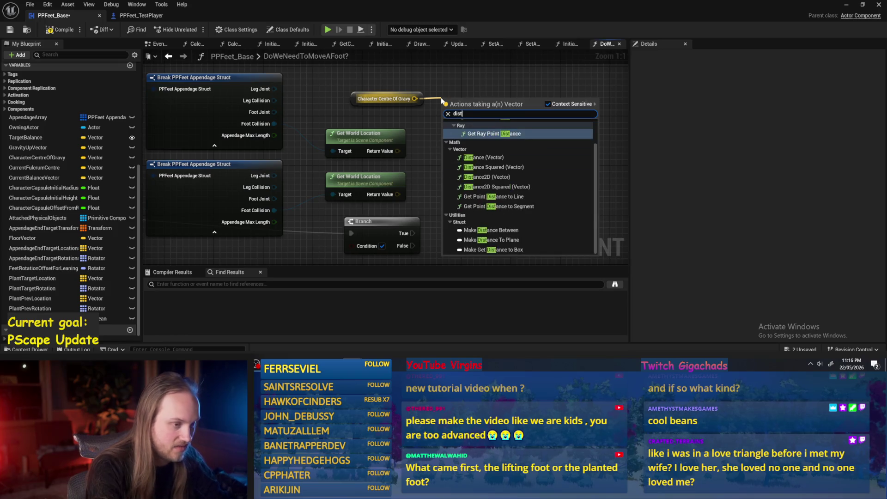
{"action": "left_click", "coordinate": [483, 157]}
{"action": "mouse_move", "coordinate": [397, 150]}
{"action": "left_mouse_down"}
{"action": "mouse_move", "coordinate": [462, 152]}
{"action": "mouse_move", "coordinate": [443, 125]}
{"action": "left_mouse_up"}
{"action": "key", "text": "ctrl+d"}
{"action": "mouse_move", "coordinate": [397, 194]}
{"action": "left_mouse_down"}
{"action": "mouse_move", "coordinate": [426, 213]}
{"action": "mouse_move", "coordinate": [416, 100]}
{"action": "left_mouse_up"}
{"action": "left_click_drag", "start_coordinate": [388, 152], "coordinate": [431, 121]}
Compare the two distances with a '>' node and wire it into the Branch condition
{"action": "left_click_drag", "start_coordinate": [434, 88], "coordinate": [491, 97]}
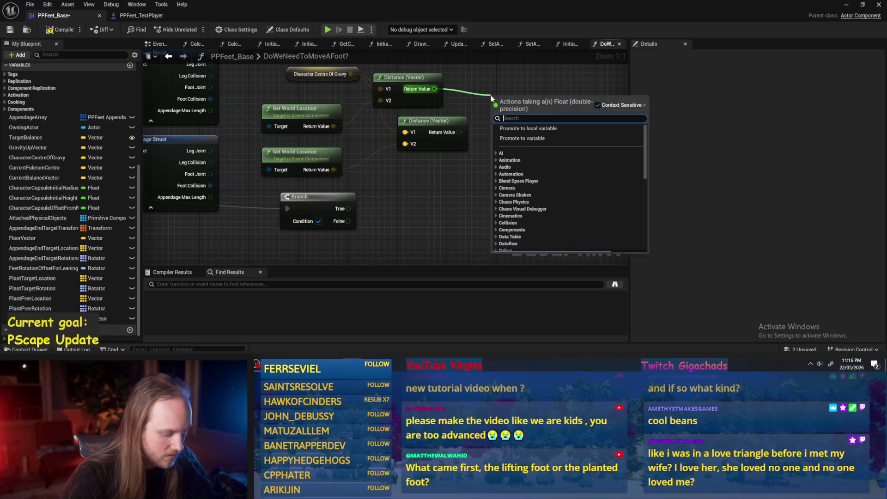
{"action": "type", "text": ">"}
{"action": "key", "text": "Return"}
{"action": "left_click_drag", "start_coordinate": [460, 132], "coordinate": [495, 109]}
{"action": "scroll", "coordinate": [507, 165], "scroll_direction": "down", "scroll_amount": 2}
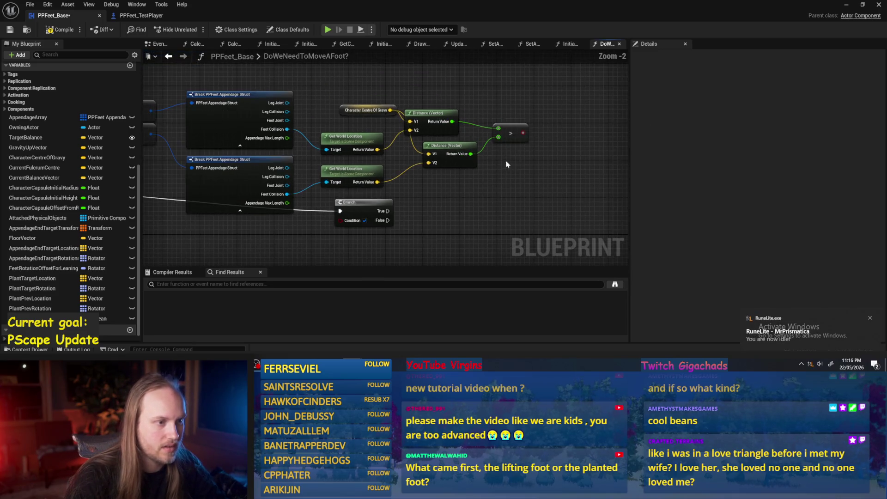
{"action": "left_click", "coordinate": [449, 145]}
{"action": "mouse_move", "coordinate": [296, 131]}
{"action": "left_mouse_down"}
{"action": "mouse_move", "coordinate": [391, 134]}
{"action": "mouse_move", "coordinate": [341, 134]}
{"action": "left_mouse_up"}
{"action": "left_click", "coordinate": [552, 130]}
{"action": "mouse_move", "coordinate": [438, 234]}
{"action": "left_mouse_down"}
{"action": "mouse_move", "coordinate": [346, 219]}
{"action": "mouse_move", "coordinate": [520, 173]}
{"action": "left_mouse_up"}
{"action": "mouse_move", "coordinate": [476, 130]}
{"action": "left_mouse_down"}
{"action": "mouse_move", "coordinate": [488, 182]}
{"action": "mouse_move", "coordinate": [402, 171]}
{"action": "mouse_move", "coordinate": [549, 167]}
{"action": "mouse_move", "coordinate": [439, 106]}
{"action": "left_mouse_up"}
Add an Appendage State getter to the graph
{"action": "scroll", "coordinate": [418, 159], "scroll_direction": "up", "scroll_amount": 1}
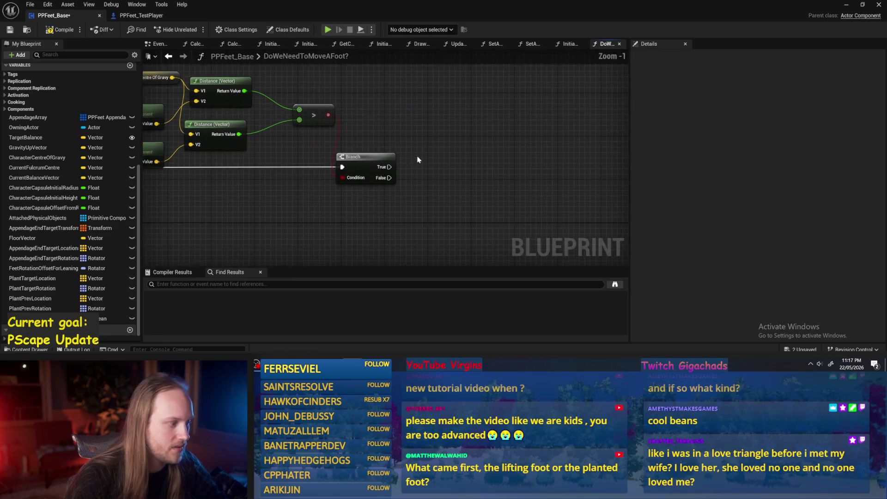
{"action": "mouse_move", "coordinate": [111, 318]}
{"action": "left_mouse_down"}
{"action": "mouse_move", "coordinate": [184, 305]}
{"action": "mouse_move", "coordinate": [380, 99]}
{"action": "mouse_move", "coordinate": [423, 107]}
{"action": "left_mouse_up"}
{"action": "left_click", "coordinate": [387, 134]}
Add a Set Array Elem node on AppendageState driven by Branch True
{"action": "type", "text": "set"}
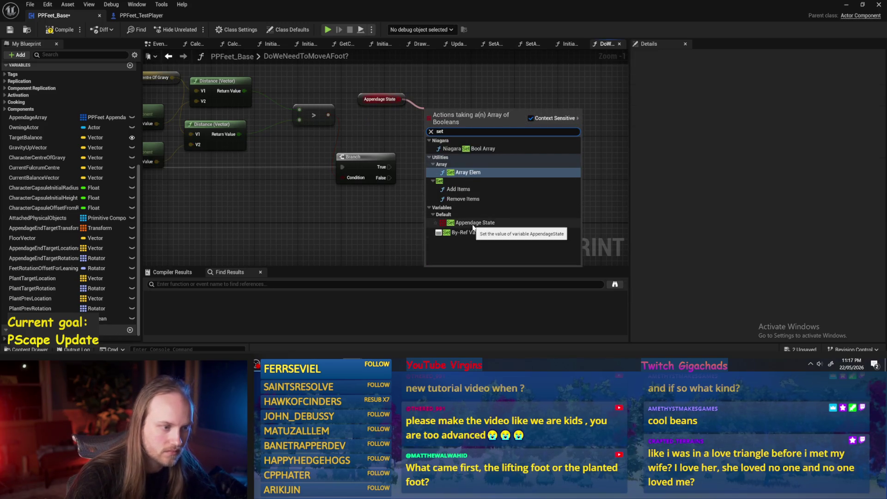
{"action": "left_click", "coordinate": [472, 223]}
{"action": "key", "text": "Delete"}
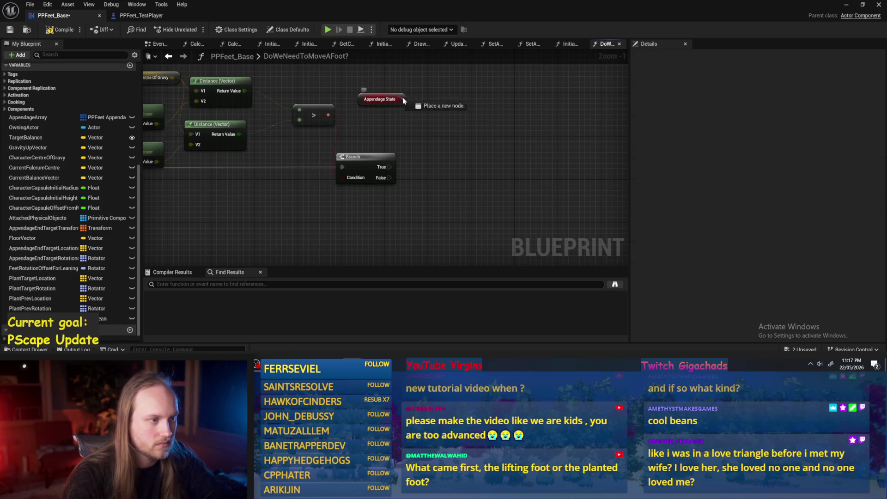
{"action": "left_click_drag", "start_coordinate": [401, 99], "coordinate": [436, 121]}
{"action": "type", "text": "set"}
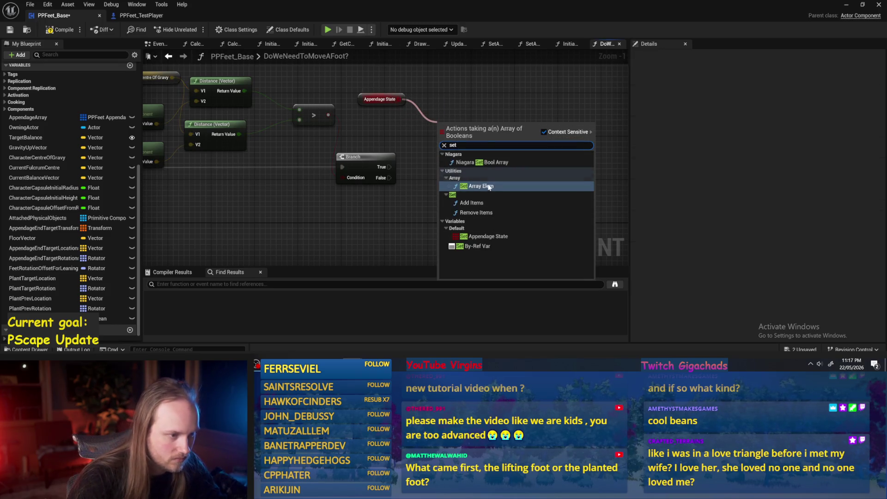
{"action": "left_click", "coordinate": [489, 186]}
{"action": "mouse_move", "coordinate": [390, 166]}
{"action": "left_mouse_down"}
{"action": "mouse_move", "coordinate": [448, 135]}
{"action": "mouse_move", "coordinate": [464, 111]}
{"action": "left_mouse_up"}
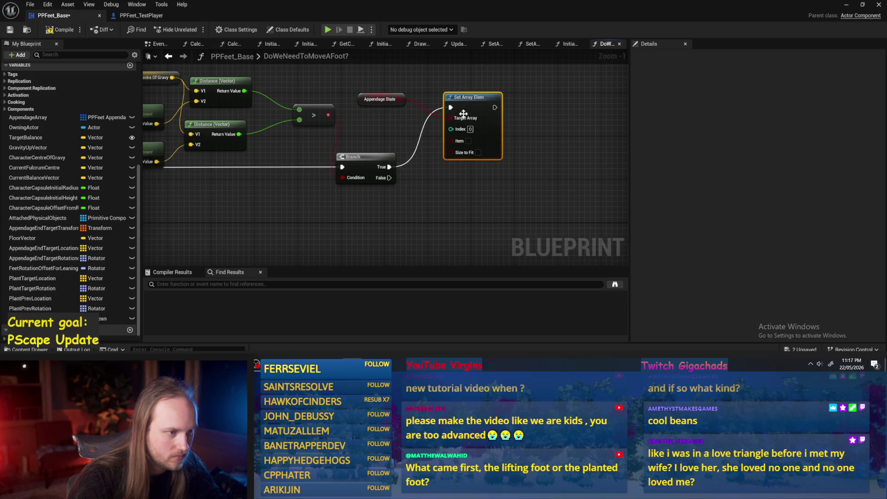
{"action": "scroll", "coordinate": [467, 124], "scroll_direction": "up", "scroll_amount": 1}
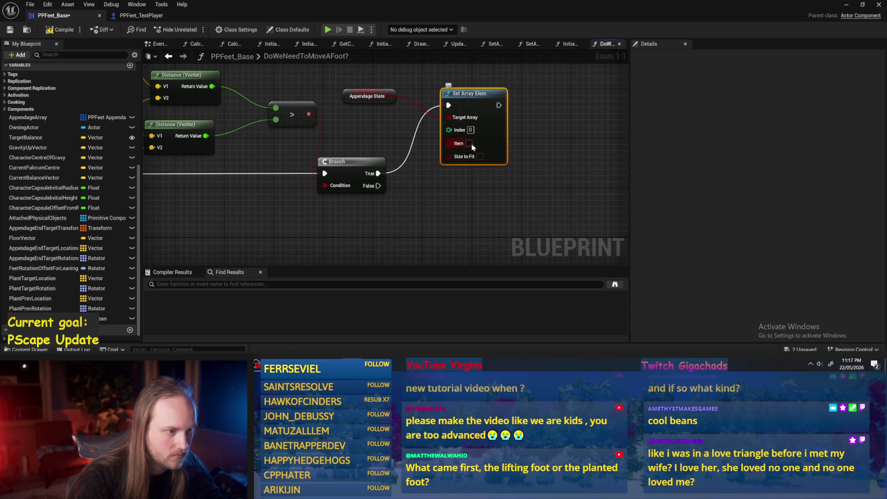
Paste a second Set Array Elem with index 1, fed by Branch False and AppendageState
{"action": "key", "text": "ctrl+c"}
{"action": "key", "text": "ctrl+v"}
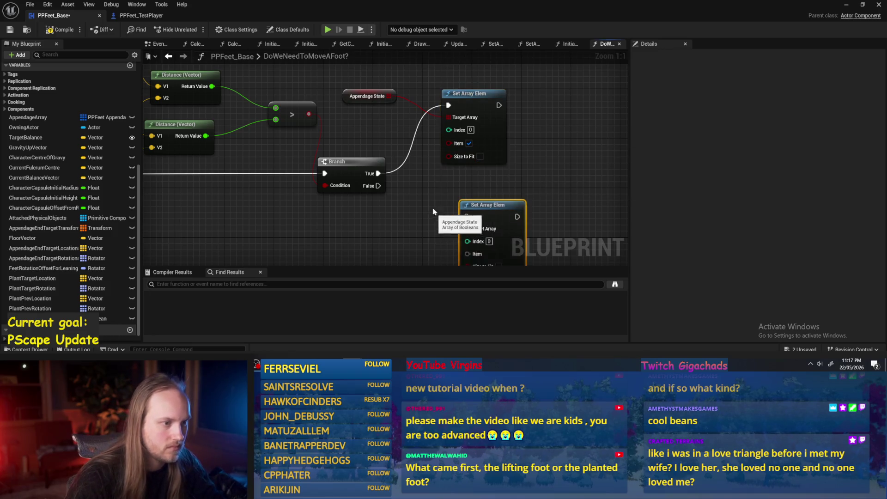
{"action": "type", "text": "1"}
{"action": "mouse_move", "coordinate": [371, 134]}
{"action": "left_mouse_down"}
{"action": "mouse_move", "coordinate": [461, 168]}
{"action": "mouse_move", "coordinate": [369, 64]}
{"action": "mouse_move", "coordinate": [386, 109]}
{"action": "left_mouse_up"}
{"action": "scroll", "coordinate": [468, 229], "scroll_direction": "up", "scroll_amount": 1}
{"action": "left_click", "coordinate": [442, 197]}
{"action": "scroll", "coordinate": [400, 203], "scroll_direction": "down", "scroll_amount": 2}
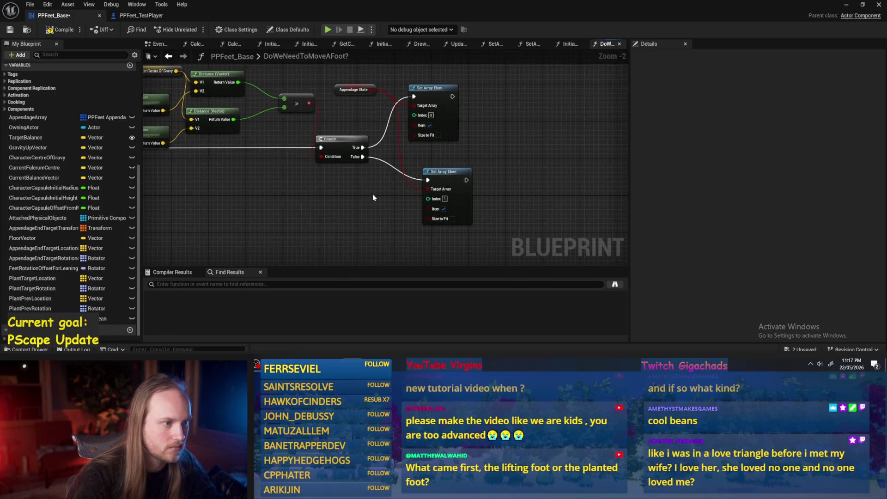
{"action": "left_click_drag", "start_coordinate": [438, 177], "coordinate": [423, 157]}
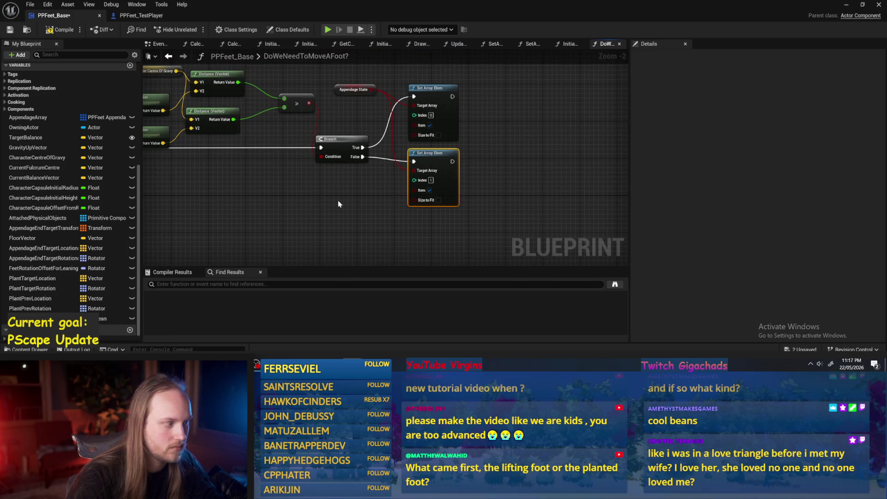
Toggle the Item value on the upper node and save PPFeet_Base
{"action": "mouse_move", "coordinate": [341, 201]}
{"action": "left_mouse_down"}
{"action": "mouse_move", "coordinate": [467, 202]}
{"action": "mouse_move", "coordinate": [322, 171]}
{"action": "left_mouse_up"}
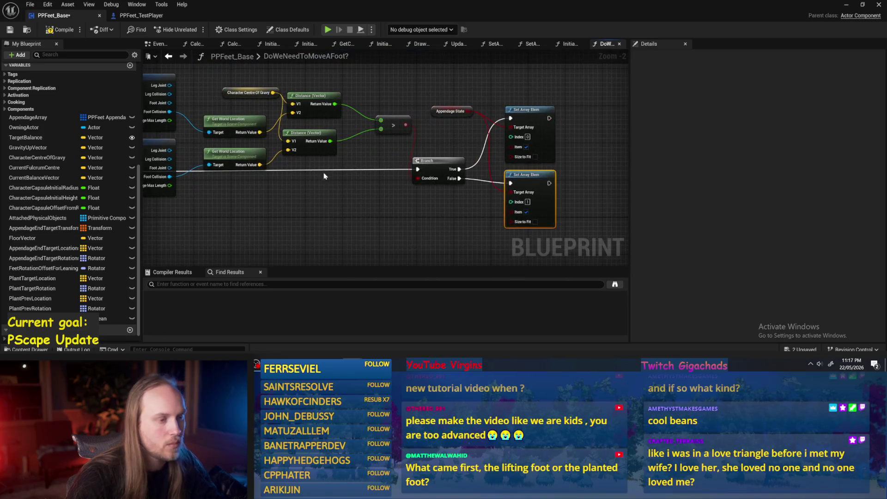
{"action": "left_click_drag", "start_coordinate": [396, 198], "coordinate": [457, 150]}
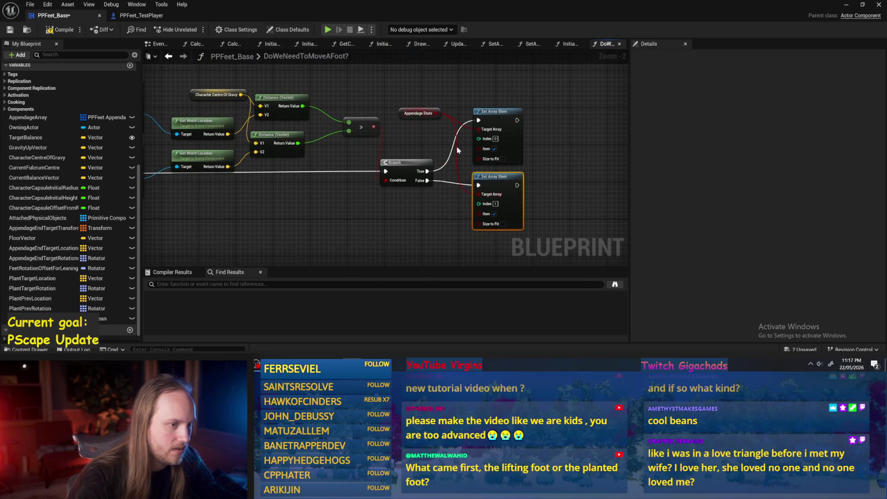
{"action": "left_click", "coordinate": [495, 149]}
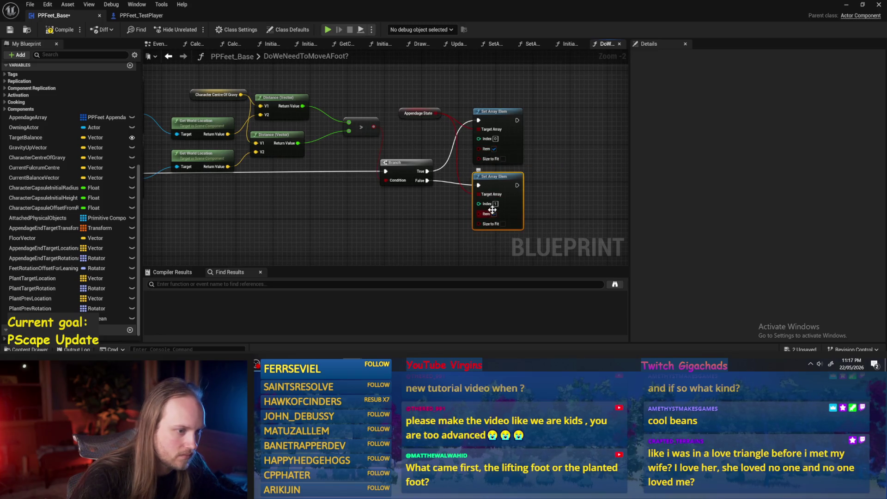
{"action": "left_click_drag", "start_coordinate": [283, 186], "coordinate": [357, 182]}
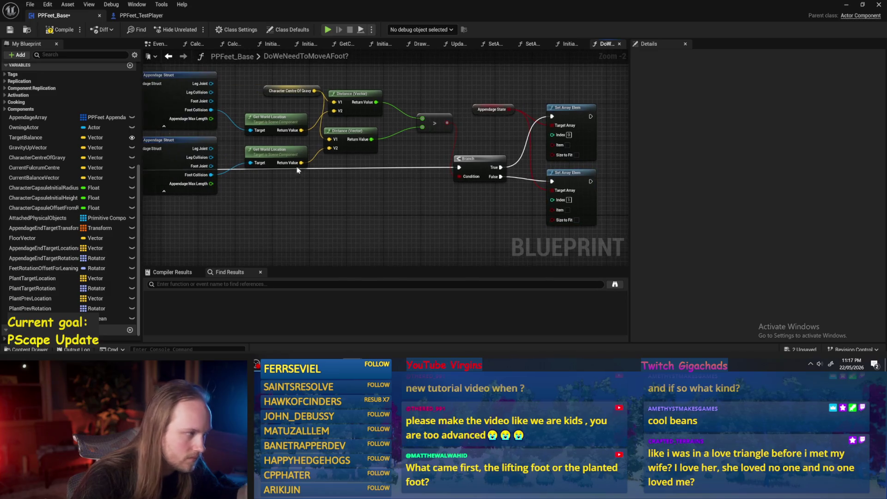
{"action": "left_click", "coordinate": [11, 30]}
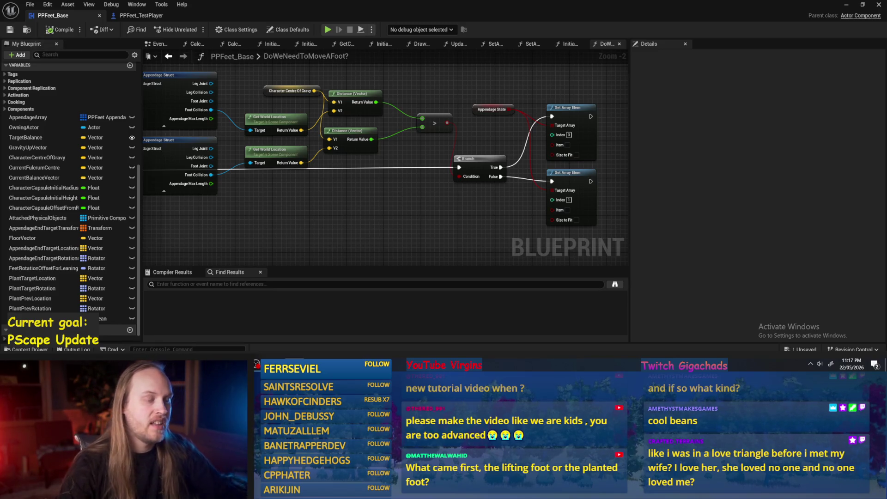
{"action": "left_click_drag", "start_coordinate": [327, 252], "coordinate": [298, 167]}
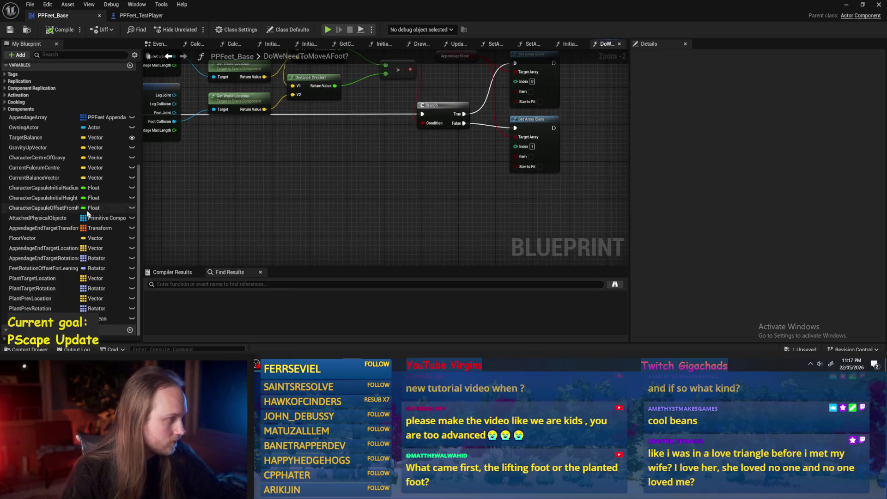
{"action": "scroll", "coordinate": [120, 214], "scroll_direction": "up", "scroll_amount": 3}
{"action": "scroll", "coordinate": [351, 148], "scroll_direction": "down", "scroll_amount": 1}
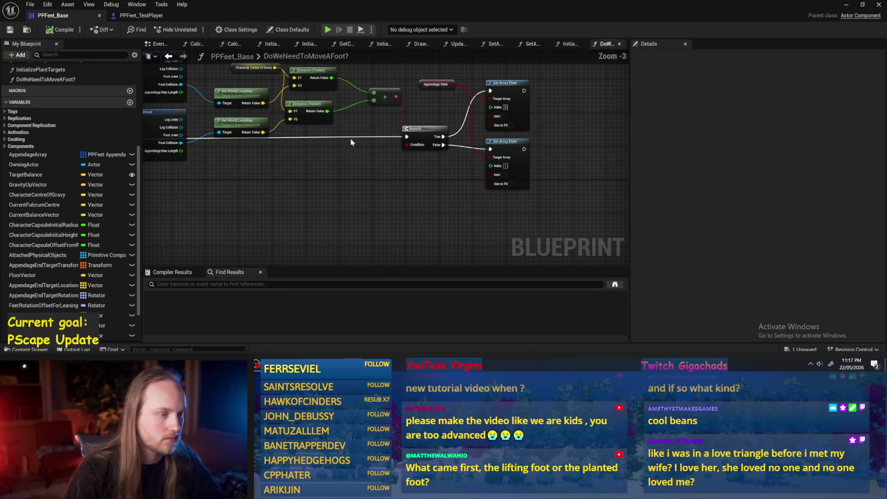
{"action": "left_click_drag", "start_coordinate": [351, 148], "coordinate": [292, 142]}
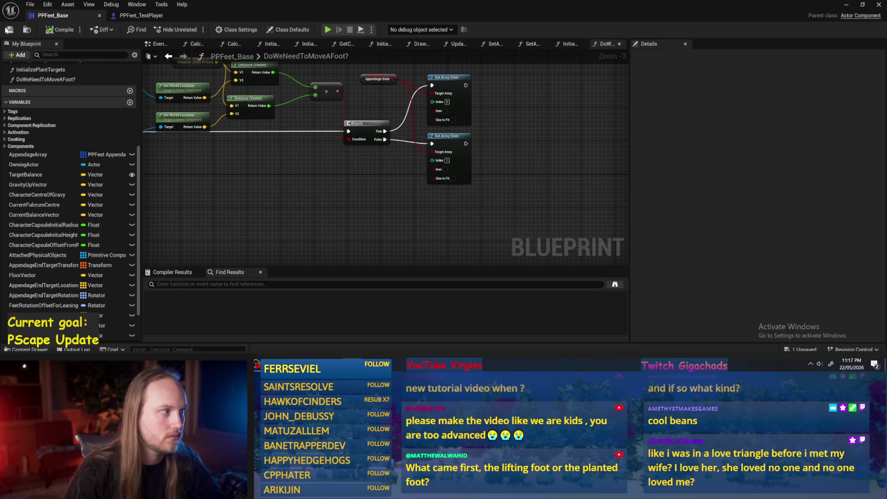
{"action": "left_click_drag", "start_coordinate": [549, 172], "coordinate": [497, 206]}
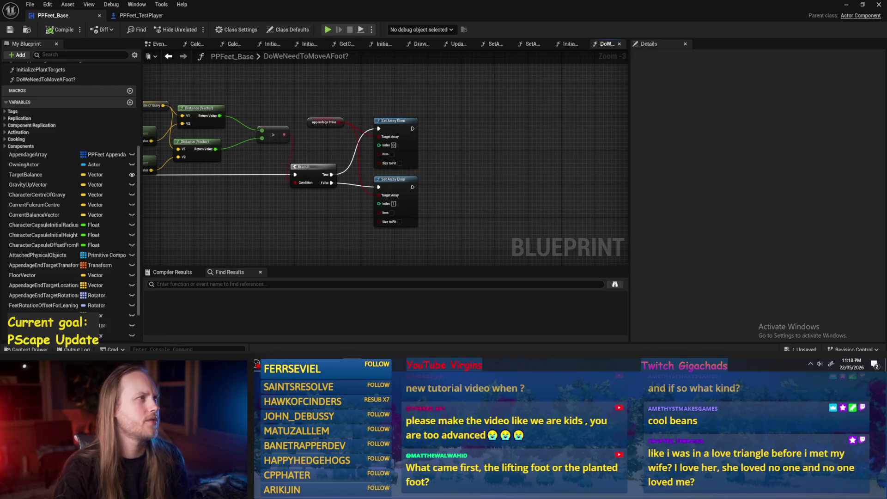
{"action": "left_click_drag", "start_coordinate": [506, 193], "coordinate": [514, 137]}
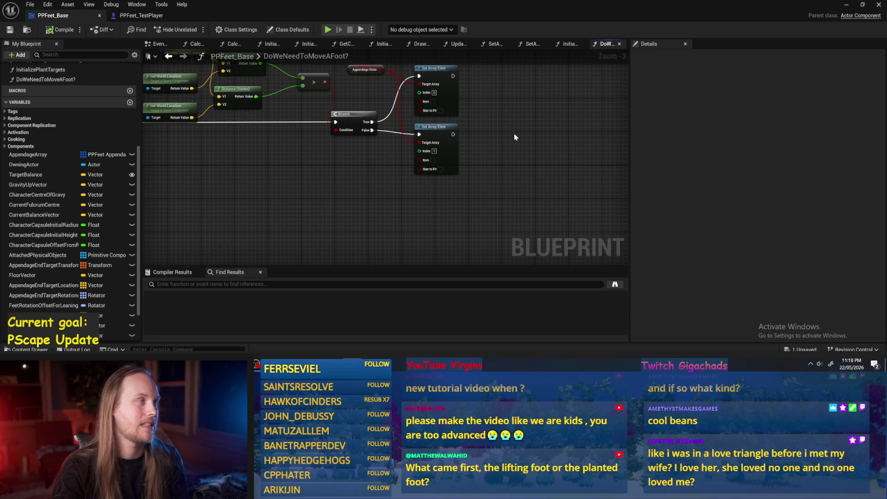
{"action": "mouse_move", "coordinate": [514, 137]}
{"action": "left_mouse_down"}
{"action": "mouse_move", "coordinate": [508, 170]}
{"action": "mouse_move", "coordinate": [467, 173]}
{"action": "left_mouse_up"}
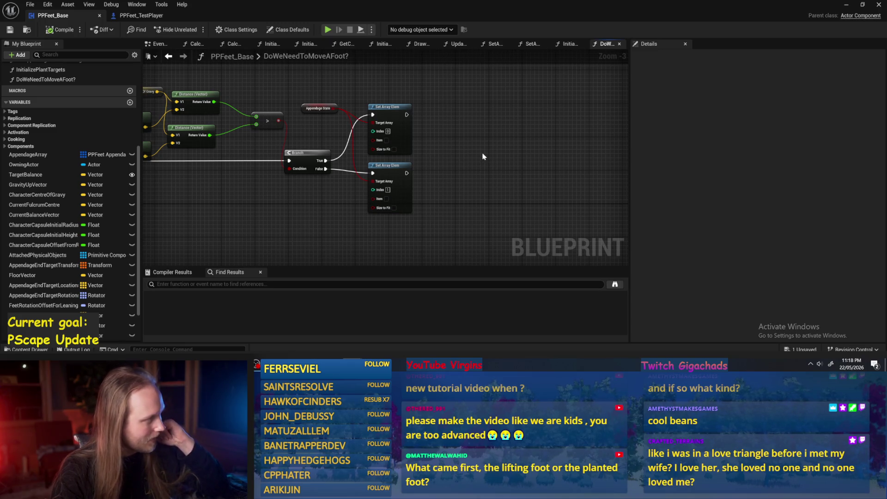
{"action": "mouse_move", "coordinate": [477, 174]}
{"action": "left_mouse_down"}
{"action": "mouse_move", "coordinate": [516, 161]}
{"action": "mouse_move", "coordinate": [507, 108]}
{"action": "left_mouse_up"}
{"action": "scroll", "coordinate": [115, 123], "scroll_direction": "up", "scroll_amount": 1}
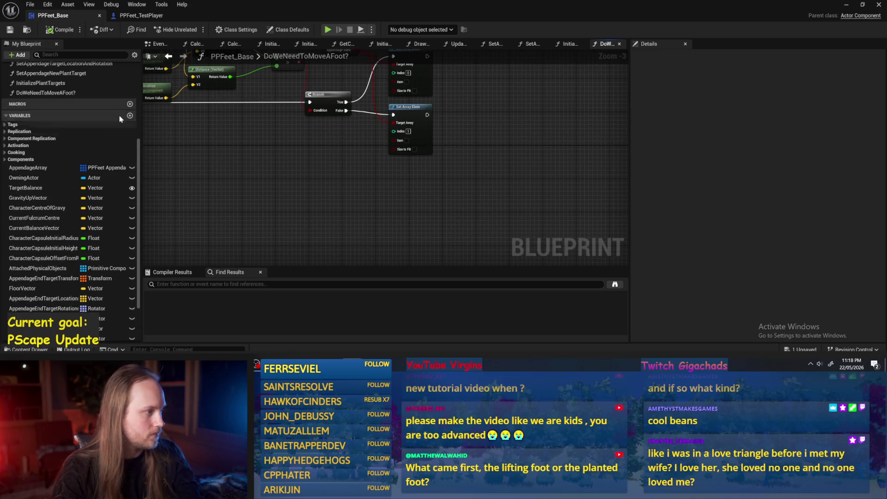
{"action": "left_click", "coordinate": [130, 115]}
{"action": "type", "text": "StrideValues"}
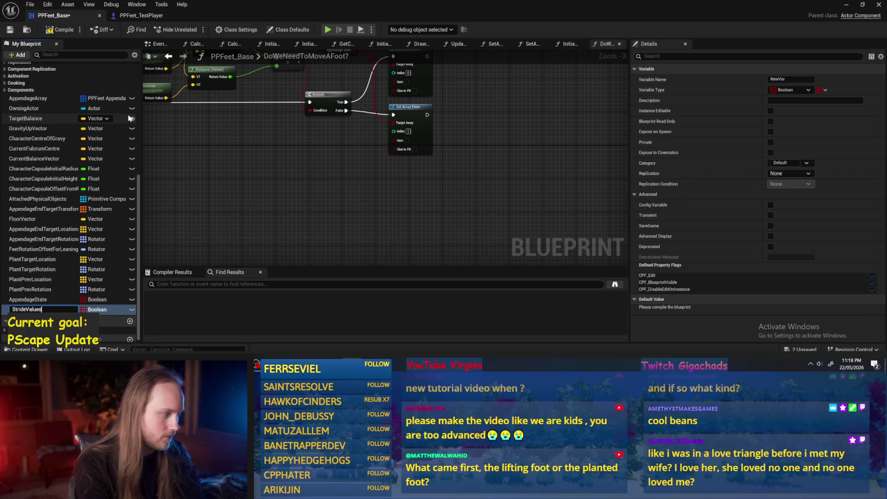
Name the new variable StrideValues, make it a Float, and compile
{"action": "key", "text": "Return"}
{"action": "left_click", "coordinate": [96, 310]}
{"action": "left_click", "coordinate": [123, 198]}
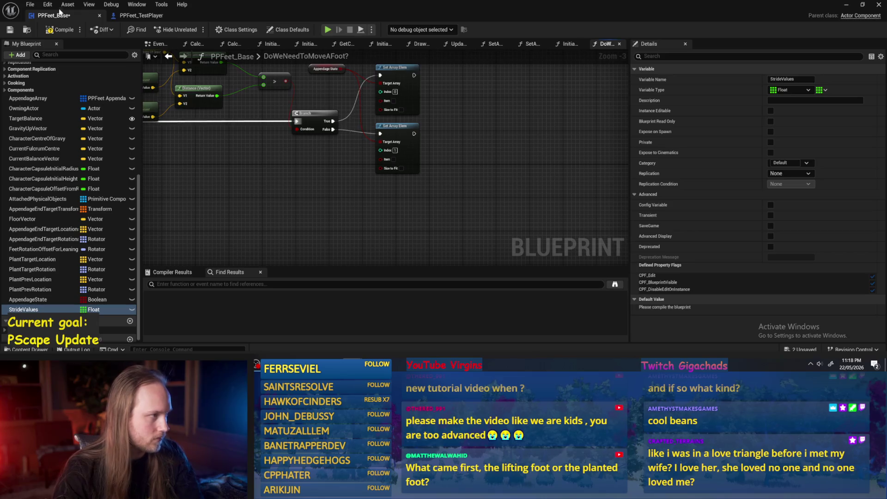
{"action": "left_click", "coordinate": [60, 29]}
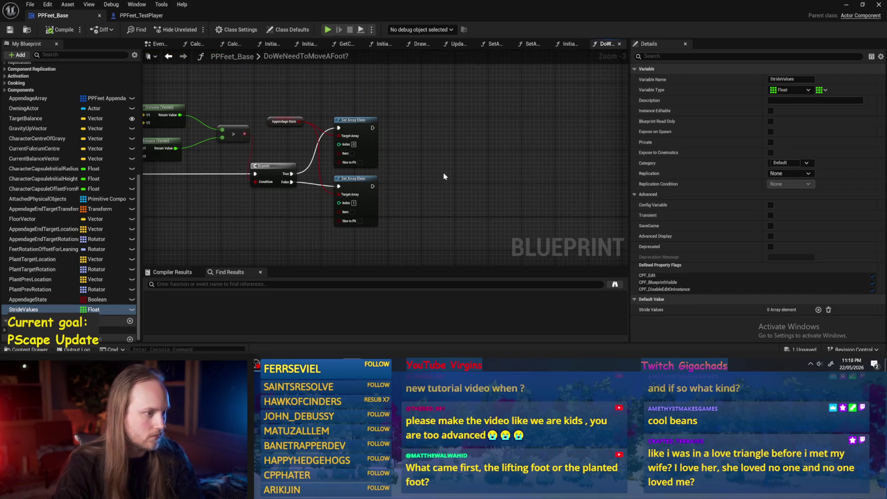
{"action": "left_click_drag", "start_coordinate": [380, 197], "coordinate": [430, 186]}
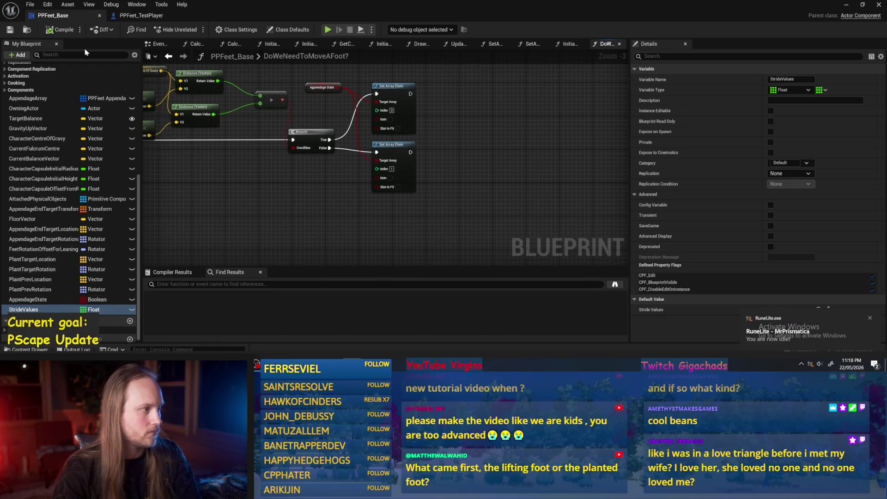
{"action": "left_click", "coordinate": [66, 30]}
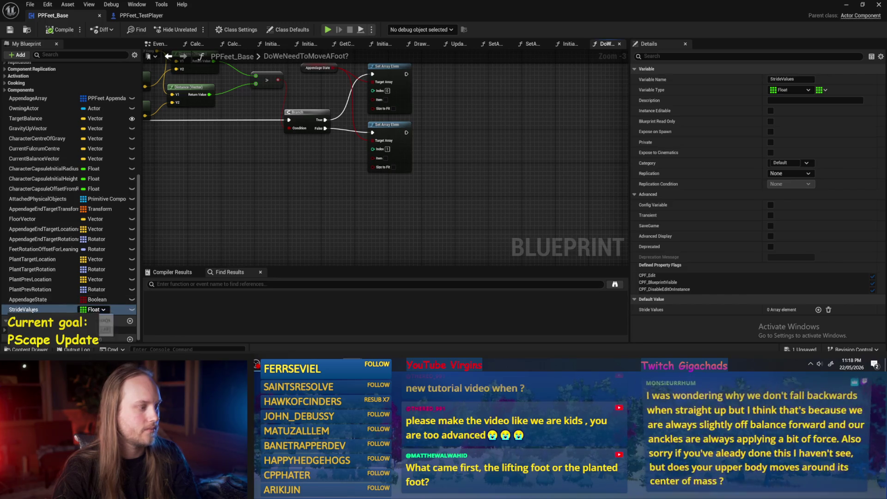
Rename the variable to StrideTargetValues and compile with F7
{"action": "left_click", "coordinate": [27, 310]}
{"action": "key", "text": "Escape"}
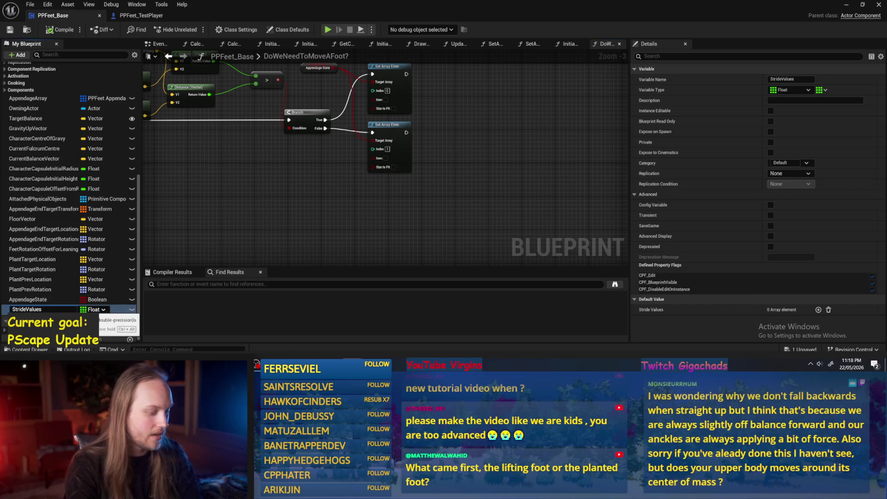
{"action": "type", "text": "Target"}
{"action": "key", "text": "Return"}
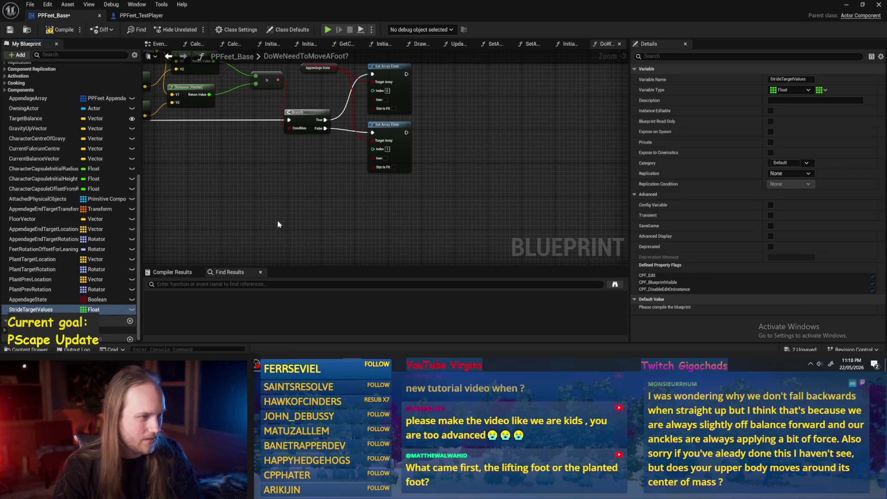
{"action": "left_click_drag", "start_coordinate": [353, 186], "coordinate": [310, 185]}
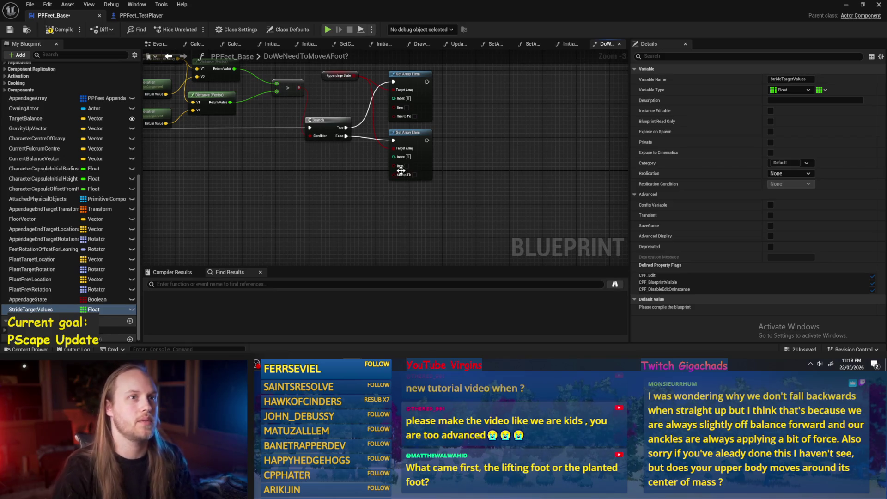
{"action": "mouse_move", "coordinate": [526, 150]}
{"action": "left_mouse_down"}
{"action": "mouse_move", "coordinate": [499, 161]}
{"action": "mouse_move", "coordinate": [467, 125]}
{"action": "left_mouse_up"}
{"action": "key", "text": "F7"}
Save the blueprint, then draw a tall blue leg outline in the Paint sketch
{"action": "key", "text": "ctrl+s"}
{"action": "key", "text": "alt+Tab"}
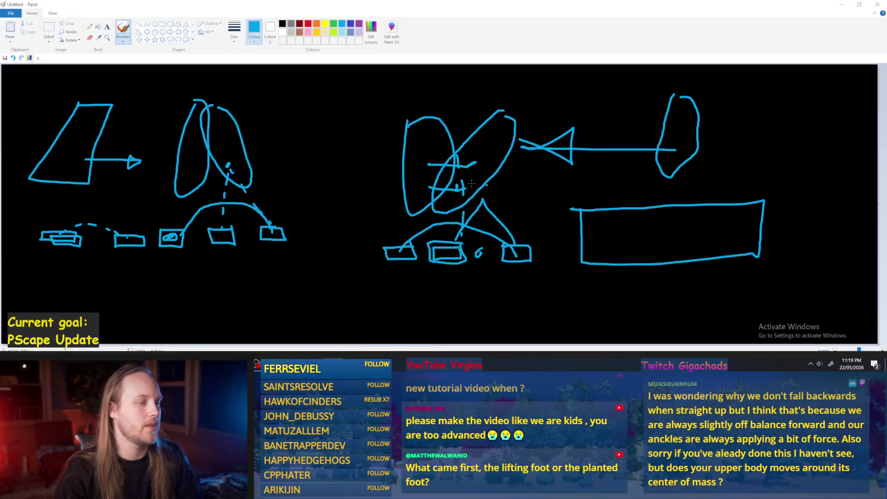
{"action": "left_click_drag", "start_coordinate": [302, 127], "coordinate": [356, 124]}
{"action": "key", "text": "ctrl+z"}
{"action": "mouse_move", "coordinate": [302, 167]}
{"action": "left_mouse_down"}
{"action": "mouse_move", "coordinate": [311, 111]}
{"action": "mouse_move", "coordinate": [324, 165]}
{"action": "mouse_move", "coordinate": [341, 160]}
{"action": "mouse_move", "coordinate": [343, 110]}
{"action": "mouse_move", "coordinate": [362, 161]}
{"action": "left_mouse_up"}
Try red and light-green marks on the leg shapes, undoing the misplaced strokes
{"action": "left_click", "coordinate": [308, 25]}
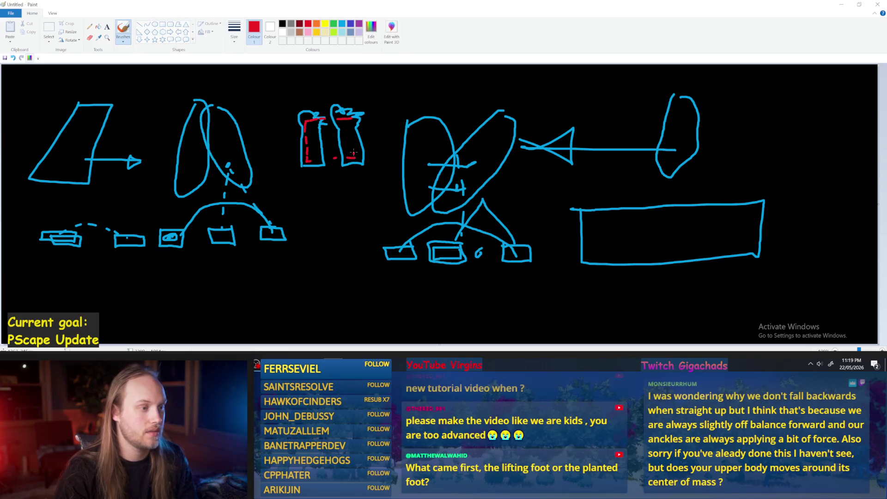
{"action": "mouse_move", "coordinate": [320, 157]}
{"action": "left_mouse_down"}
{"action": "mouse_move", "coordinate": [300, 118]}
{"action": "mouse_move", "coordinate": [351, 113]}
{"action": "mouse_move", "coordinate": [309, 121]}
{"action": "mouse_move", "coordinate": [323, 166]}
{"action": "left_mouse_up"}
{"action": "key", "text": "ctrl+z"}
{"action": "key", "text": "ctrl+z"}
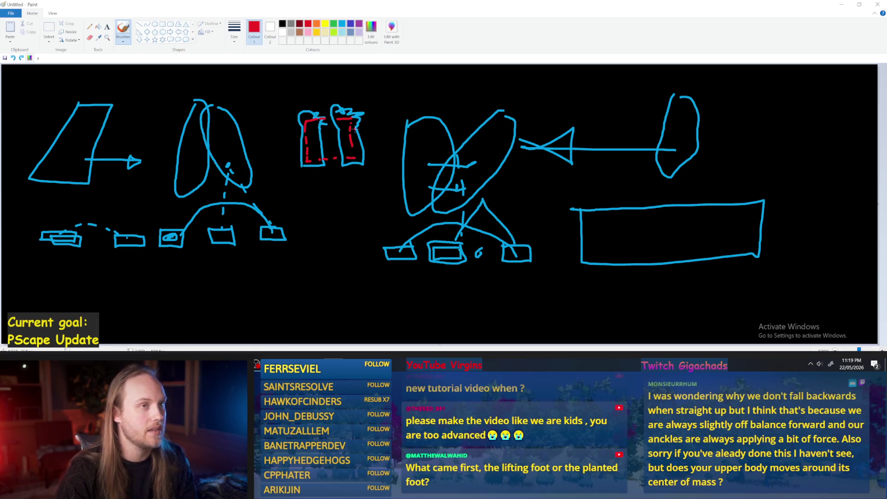
{"action": "left_click", "coordinate": [333, 32]}
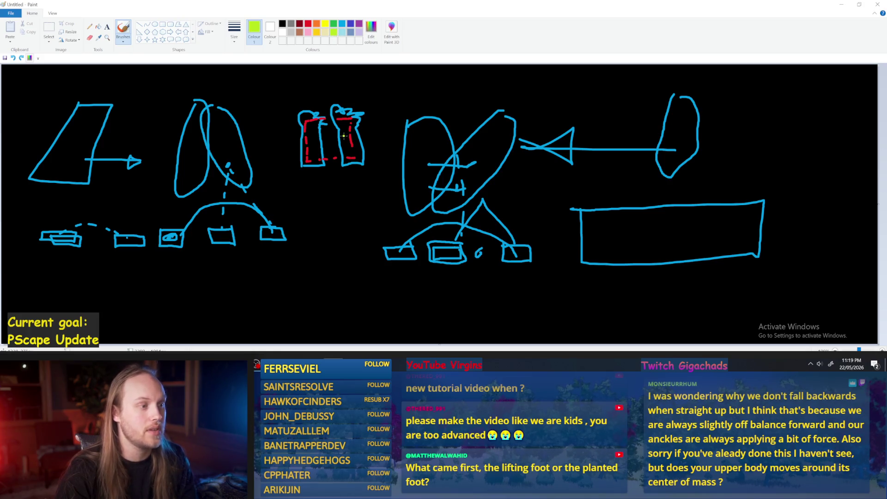
{"action": "mouse_move", "coordinate": [345, 139]}
{"action": "left_mouse_down"}
{"action": "mouse_move", "coordinate": [385, 138]}
{"action": "mouse_move", "coordinate": [367, 135]}
{"action": "left_mouse_up"}
{"action": "key", "text": "ctrl+z"}
{"action": "key", "text": "ctrl+z"}
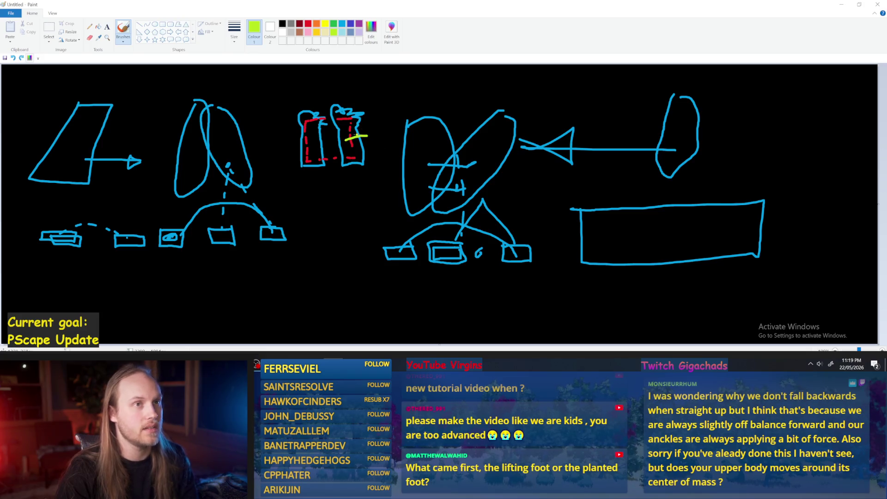
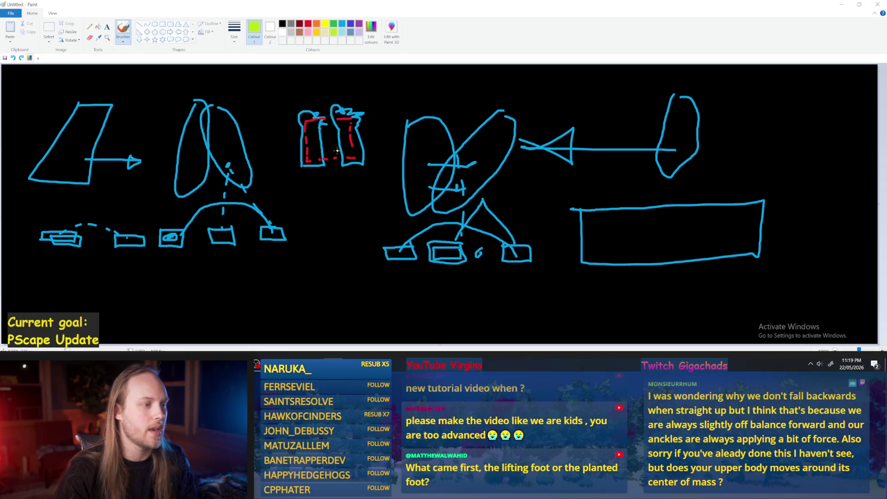
Replace the green oval in Paint with a small green circle between the red feet, then return to Unreal
{"action": "key", "text": "ctrl+z"}
{"action": "left_click_drag", "start_coordinate": [333, 146], "coordinate": [334, 150]}
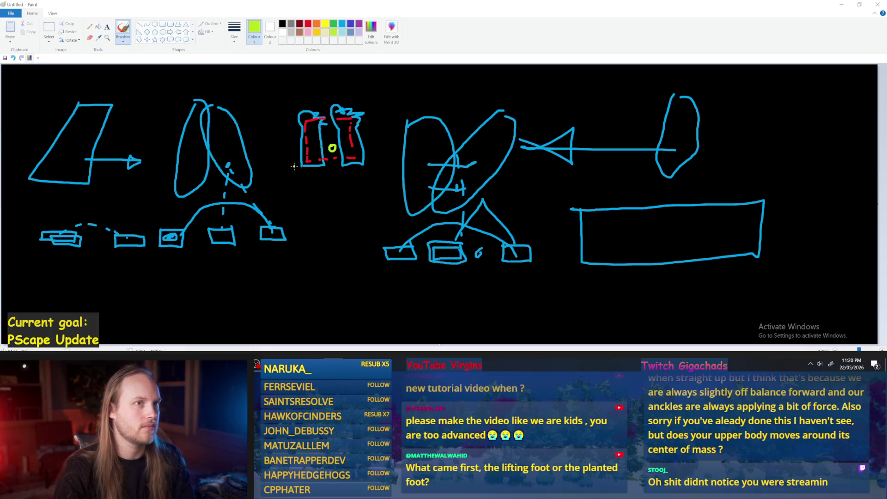
{"action": "mouse_move", "coordinate": [324, 123]}
{"action": "left_mouse_down"}
{"action": "mouse_move", "coordinate": [305, 164]}
{"action": "mouse_move", "coordinate": [348, 124]}
{"action": "left_mouse_up"}
{"action": "key", "text": "ctrl+z"}
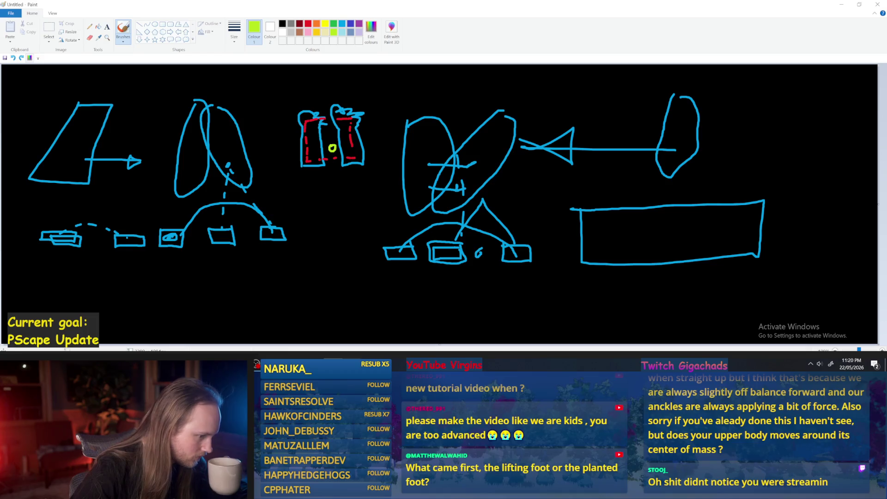
{"action": "key", "text": "alt+Tab"}
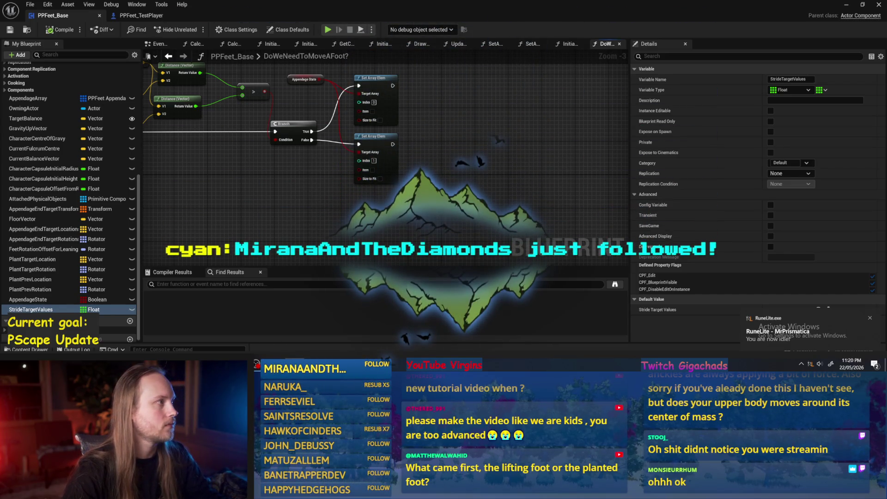
Pan the DoWeNeedToMoveAFoot graph to review the off-balance and distance-comparison nodes, glancing at PPFeet_TestPlayer
{"action": "mouse_move", "coordinate": [295, 182]}
{"action": "left_mouse_down"}
{"action": "mouse_move", "coordinate": [322, 198]}
{"action": "mouse_move", "coordinate": [410, 211]}
{"action": "left_mouse_up"}
{"action": "mouse_move", "coordinate": [343, 196]}
{"action": "left_mouse_down"}
{"action": "mouse_move", "coordinate": [323, 195]}
{"action": "mouse_move", "coordinate": [380, 205]}
{"action": "mouse_move", "coordinate": [582, 201]}
{"action": "mouse_move", "coordinate": [596, 192]}
{"action": "mouse_move", "coordinate": [412, 150]}
{"action": "mouse_move", "coordinate": [351, 186]}
{"action": "mouse_move", "coordinate": [439, 195]}
{"action": "mouse_move", "coordinate": [240, 199]}
{"action": "mouse_move", "coordinate": [449, 180]}
{"action": "left_mouse_up"}
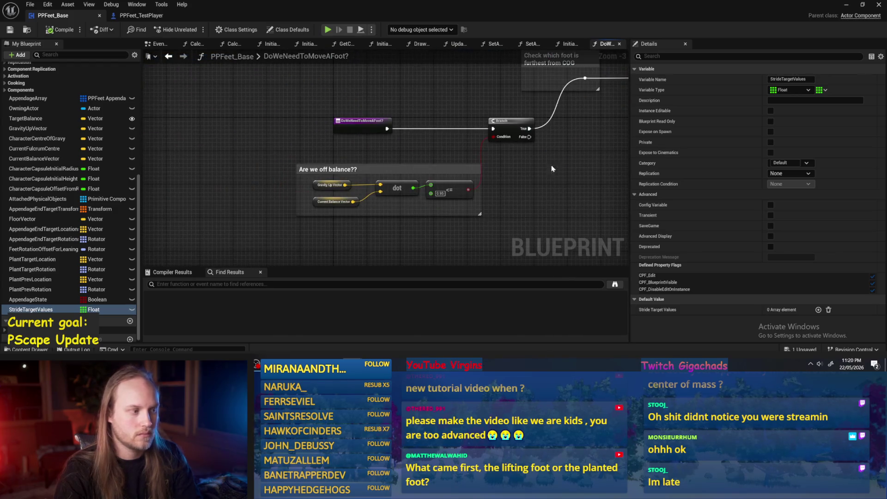
{"action": "mouse_move", "coordinate": [555, 170]}
{"action": "left_mouse_down"}
{"action": "mouse_move", "coordinate": [452, 190]}
{"action": "mouse_move", "coordinate": [326, 192]}
{"action": "mouse_move", "coordinate": [407, 208]}
{"action": "mouse_move", "coordinate": [309, 202]}
{"action": "left_mouse_up"}
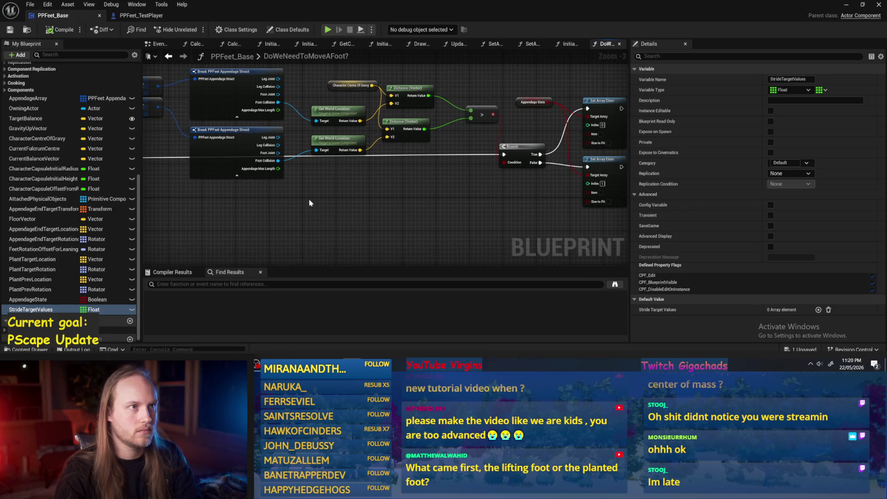
{"action": "mouse_move", "coordinate": [426, 202]}
{"action": "left_mouse_down"}
{"action": "mouse_move", "coordinate": [364, 218]}
{"action": "mouse_move", "coordinate": [402, 204]}
{"action": "left_mouse_up"}
{"action": "left_click", "coordinate": [139, 15]}
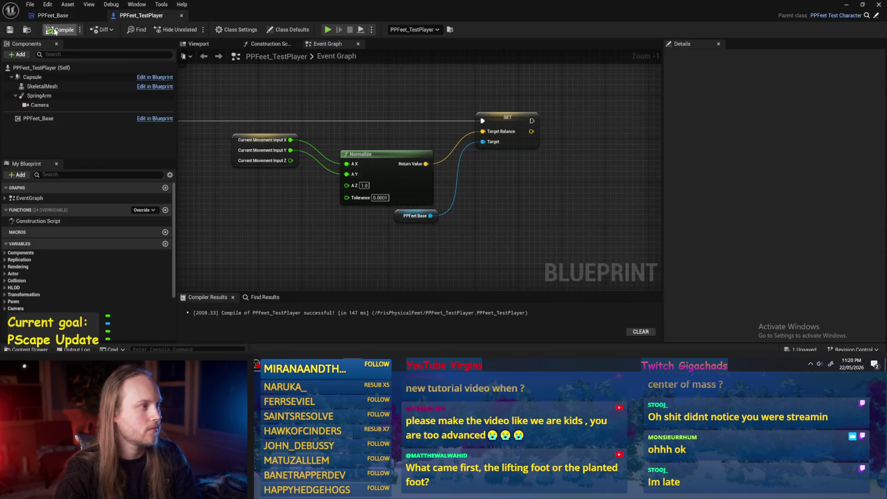
{"action": "left_click", "coordinate": [53, 15]}
{"action": "mouse_move", "coordinate": [454, 196]}
{"action": "left_mouse_down"}
{"action": "mouse_move", "coordinate": [436, 204]}
{"action": "mouse_move", "coordinate": [465, 174]}
{"action": "mouse_move", "coordinate": [504, 172]}
{"action": "left_mouse_up"}
{"action": "scroll", "coordinate": [465, 174], "scroll_direction": "down", "scroll_amount": 1}
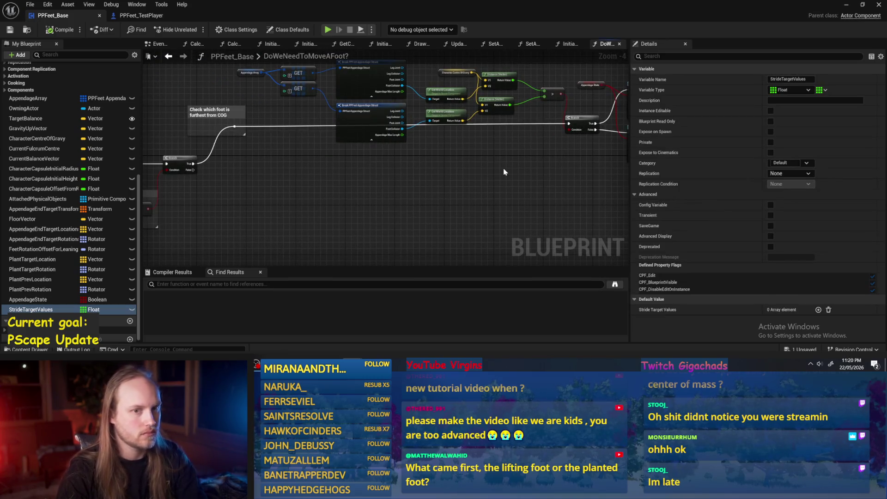
Inspect the CalcFulcrum and DoWeNeedToMoveAFoot graphs from the Event Graph, then minimize the blueprint window
{"action": "left_click", "coordinate": [159, 44]}
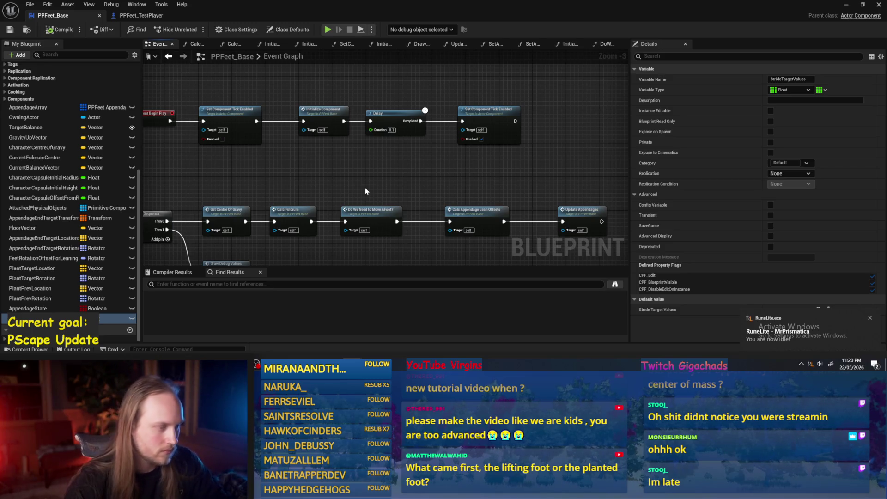
{"action": "scroll", "coordinate": [365, 191], "scroll_direction": "up", "scroll_amount": 1}
{"action": "scroll", "coordinate": [350, 171], "scroll_direction": "up", "scroll_amount": 1}
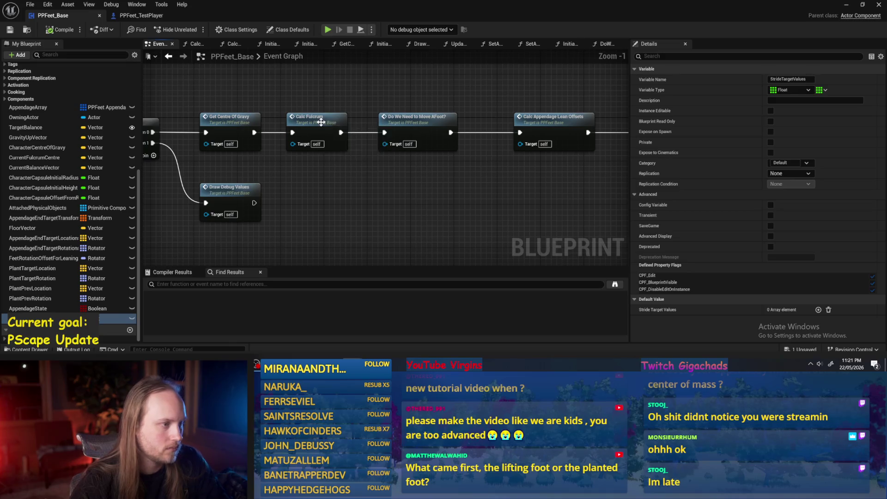
{"action": "double_click", "coordinate": [320, 121]}
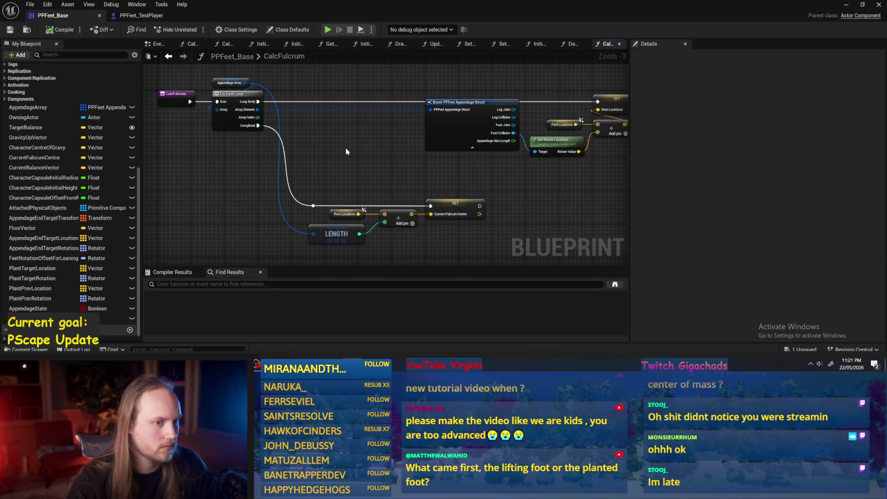
{"action": "left_click", "coordinate": [154, 43]}
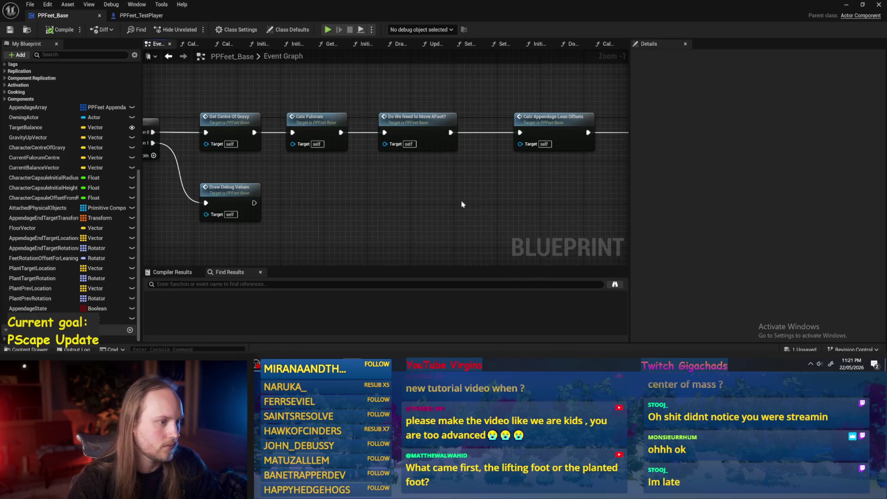
{"action": "double_click", "coordinate": [391, 124]}
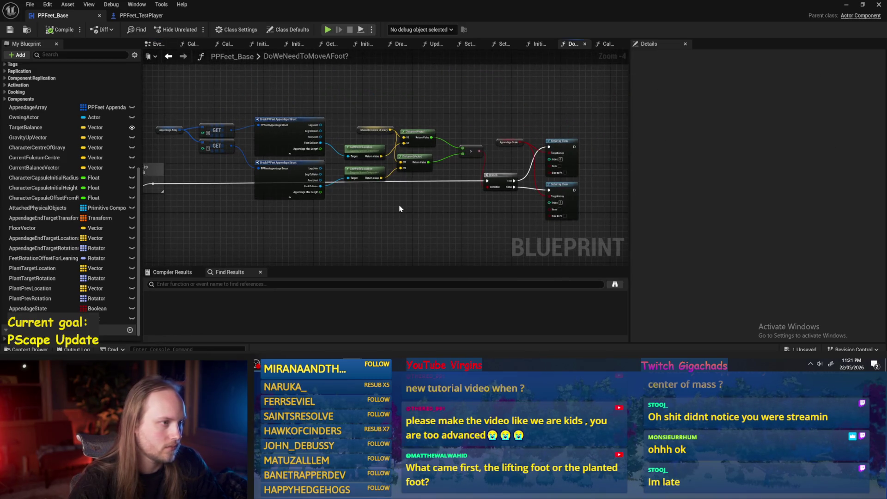
{"action": "mouse_move", "coordinate": [400, 208]}
{"action": "left_mouse_down"}
{"action": "mouse_move", "coordinate": [319, 199]}
{"action": "mouse_move", "coordinate": [457, 190]}
{"action": "mouse_move", "coordinate": [382, 168]}
{"action": "mouse_move", "coordinate": [580, 146]}
{"action": "mouse_move", "coordinate": [457, 143]}
{"action": "mouse_move", "coordinate": [618, 130]}
{"action": "left_mouse_up"}
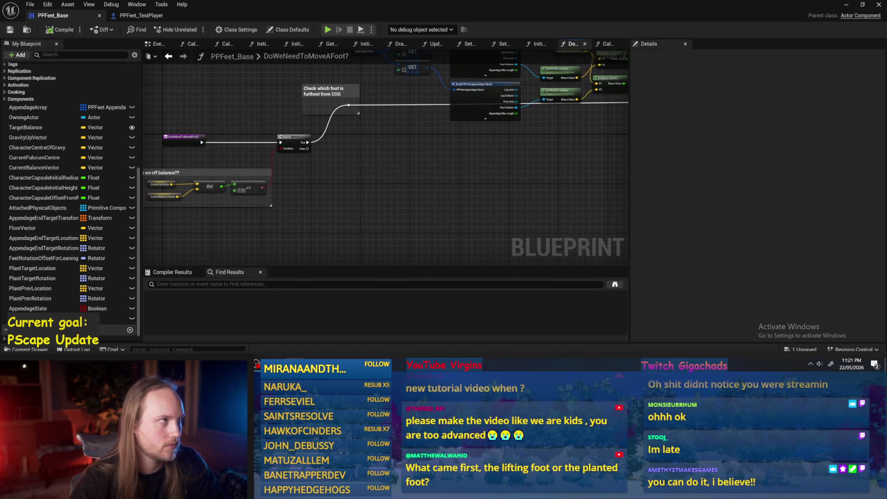
{"action": "left_click_drag", "start_coordinate": [462, 193], "coordinate": [556, 148]}
{"action": "left_click", "coordinate": [848, 5]}
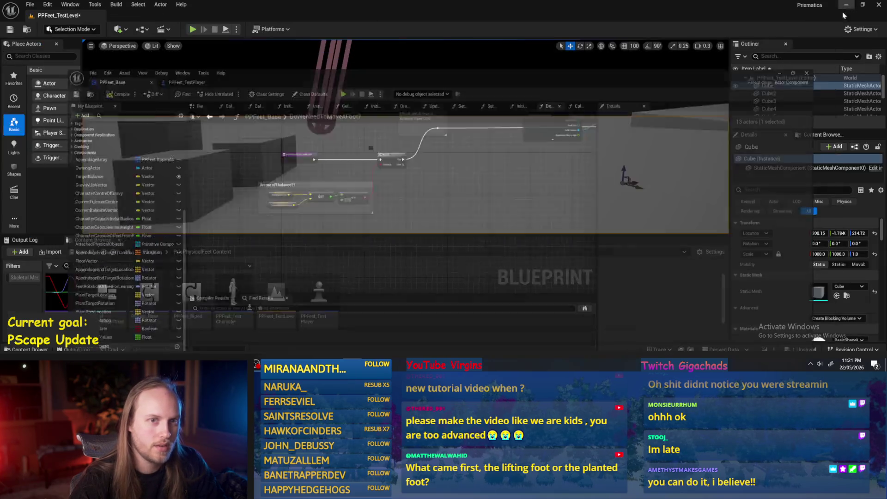
Play PPFeet_TestLevel twice, stopping each run with Esc, then restore the PPFeet_Base blueprint window
{"action": "left_click", "coordinate": [230, 32]}
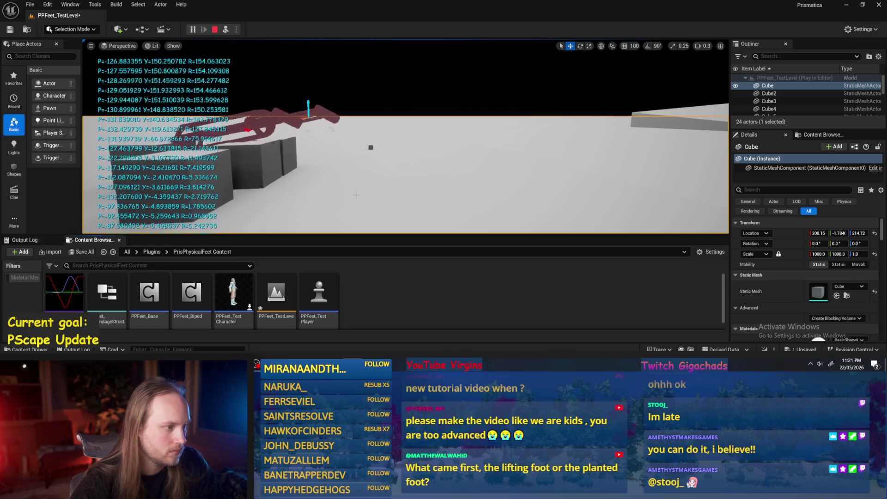
{"action": "key", "text": "Escape"}
{"action": "left_click", "coordinate": [192, 29]}
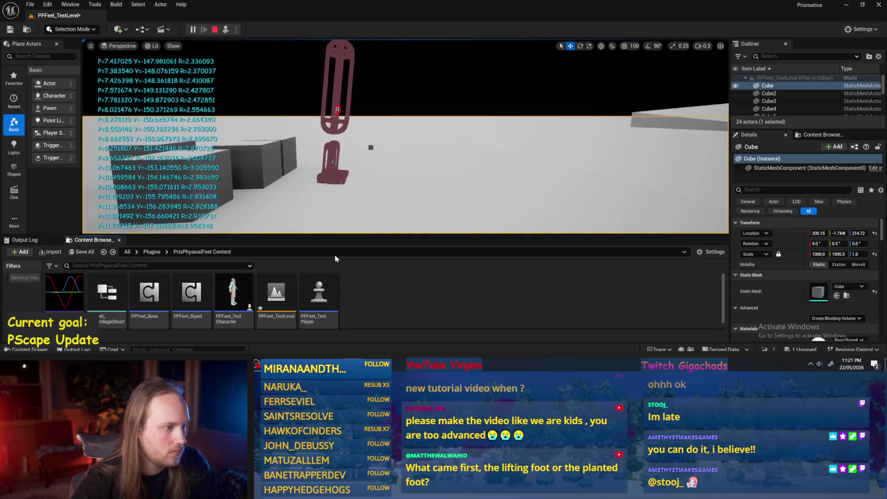
{"action": "key", "text": "Escape"}
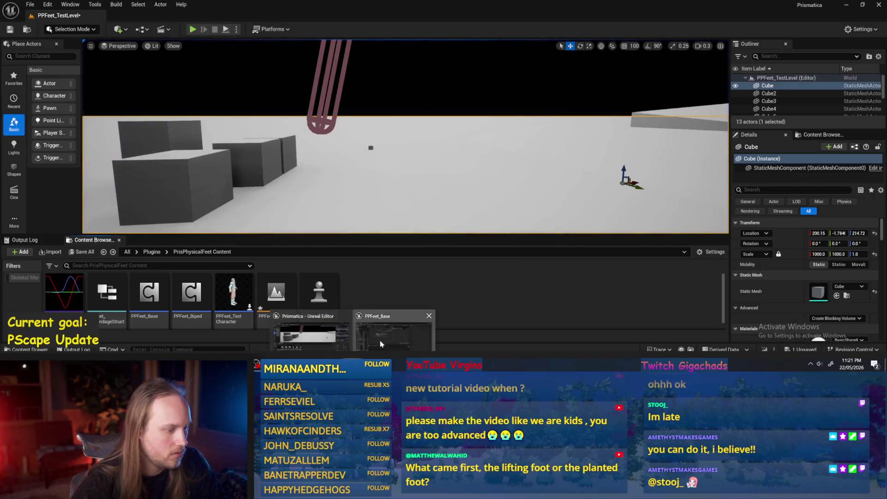
{"action": "double_click", "coordinate": [149, 294]}
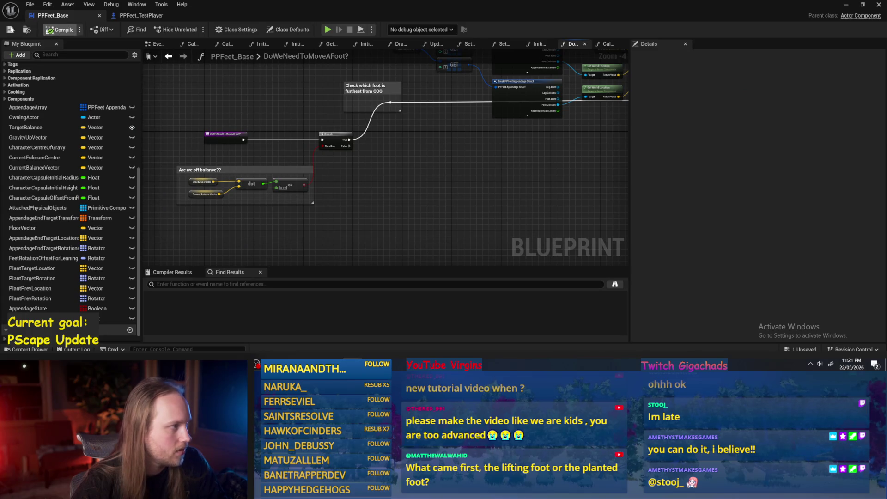
Place a Stride Target Values getter in the DoWeNeedToMoveAFoot graph, left of the existing nodes
{"action": "left_click_drag", "start_coordinate": [443, 192], "coordinate": [347, 212]}
{"action": "mouse_move", "coordinate": [469, 198]}
{"action": "left_mouse_down"}
{"action": "mouse_move", "coordinate": [413, 207]}
{"action": "mouse_move", "coordinate": [422, 196]}
{"action": "mouse_move", "coordinate": [440, 221]}
{"action": "mouse_move", "coordinate": [319, 204]}
{"action": "mouse_move", "coordinate": [299, 211]}
{"action": "mouse_move", "coordinate": [375, 147]}
{"action": "left_mouse_up"}
{"action": "scroll", "coordinate": [320, 204], "scroll_direction": "up", "scroll_amount": 2}
{"action": "scroll", "coordinate": [350, 165], "scroll_direction": "down", "scroll_amount": 1}
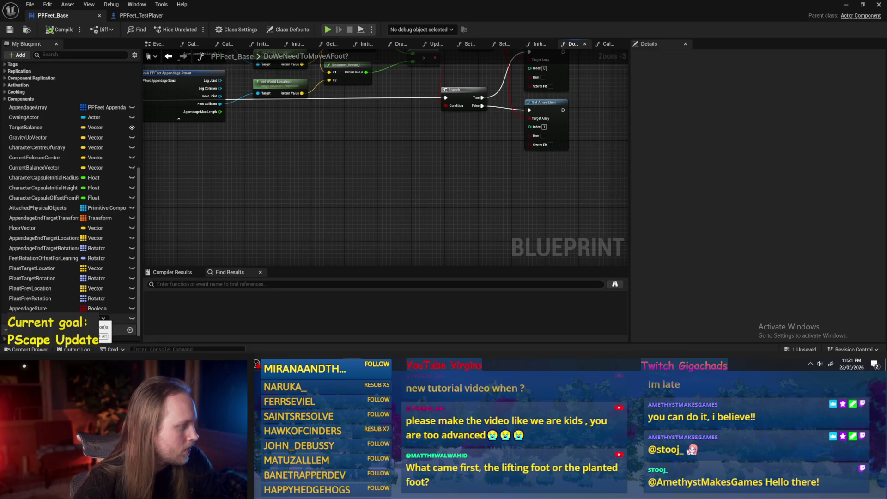
{"action": "scroll", "coordinate": [29, 306], "scroll_direction": "down", "scroll_amount": 1}
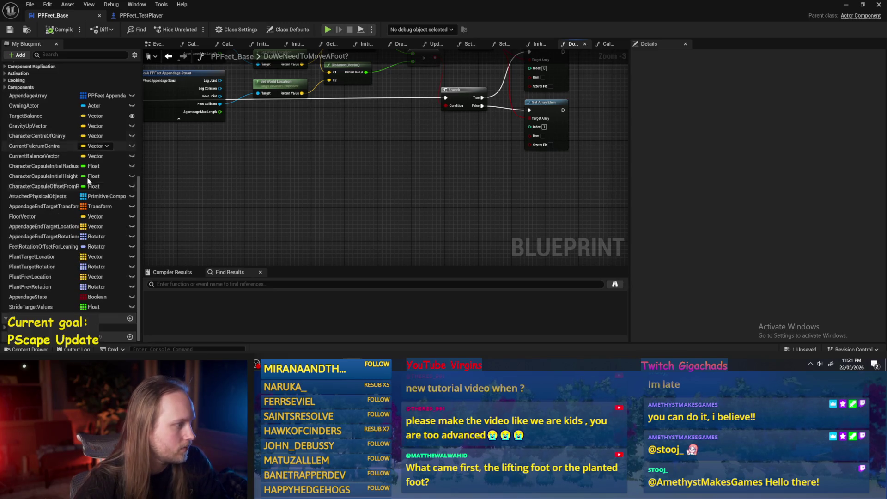
{"action": "left_click_drag", "start_coordinate": [29, 306], "coordinate": [370, 210]}
{"action": "left_click", "coordinate": [398, 222]}
{"action": "left_click_drag", "start_coordinate": [471, 154], "coordinate": [194, 152]}
Compile PPFeet_Base and add a new function named ProgressStrides
{"action": "left_click", "coordinate": [73, 30]}
{"action": "left_click", "coordinate": [156, 43]}
{"action": "scroll", "coordinate": [469, 163], "scroll_direction": "down", "scroll_amount": 3}
{"action": "scroll", "coordinate": [92, 106], "scroll_direction": "up", "scroll_amount": 5}
{"action": "scroll", "coordinate": [120, 134], "scroll_direction": "up", "scroll_amount": 5}
{"action": "left_click", "coordinate": [130, 90]}
{"action": "type", "text": "PR"}
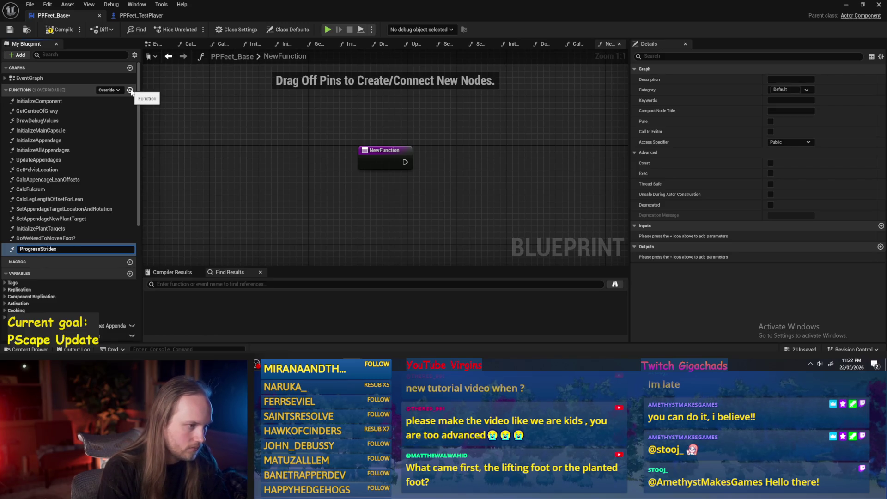
Confirm the ProgressStrides name, place a Stride Target Values getter in its graph, and save
{"action": "key", "text": "Return"}
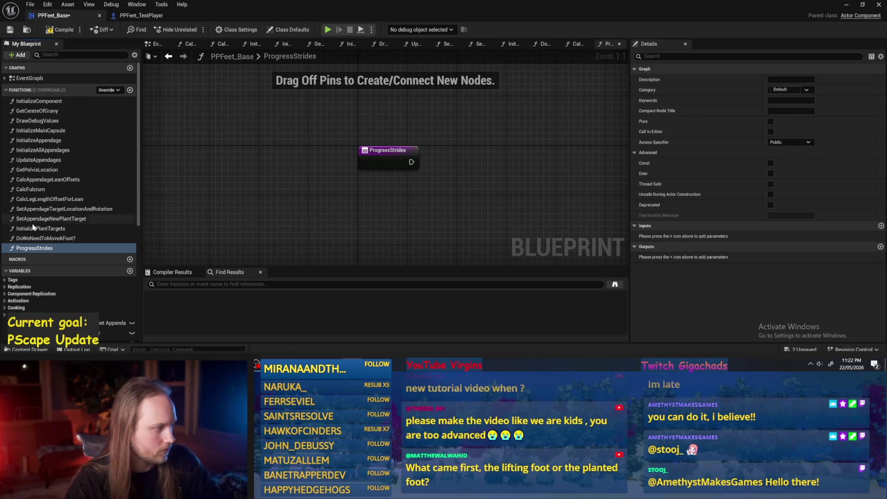
{"action": "scroll", "coordinate": [81, 304], "scroll_direction": "down", "scroll_amount": 5}
{"action": "scroll", "coordinate": [81, 303], "scroll_direction": "down", "scroll_amount": 5}
{"action": "mouse_move", "coordinate": [31, 307]}
{"action": "left_mouse_down"}
{"action": "mouse_move", "coordinate": [477, 148]}
{"action": "mouse_move", "coordinate": [402, 113]}
{"action": "mouse_move", "coordinate": [348, 144]}
{"action": "left_mouse_up"}
{"action": "left_click", "coordinate": [432, 125]}
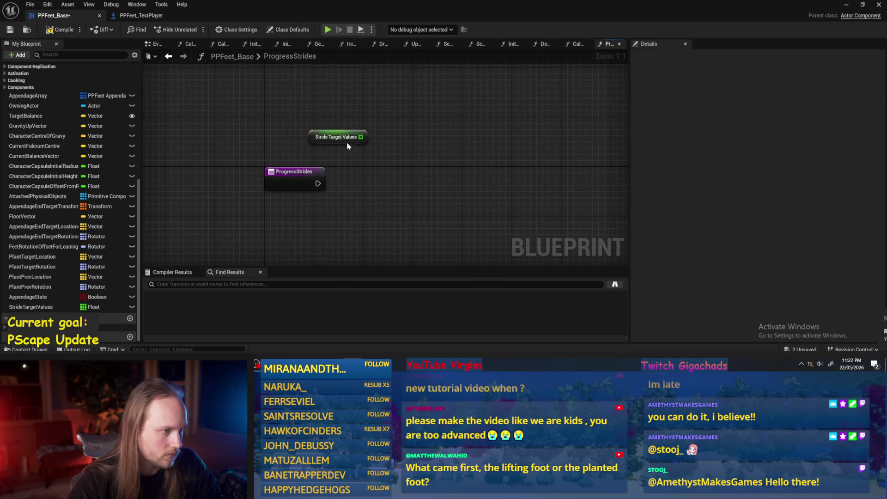
{"action": "scroll", "coordinate": [108, 135], "scroll_direction": "up", "scroll_amount": 4}
{"action": "key", "text": "ctrl+s"}
Create a Float variable CurrentStrideRate, place its getter in the graph, and compile
{"action": "left_click", "coordinate": [130, 131]}
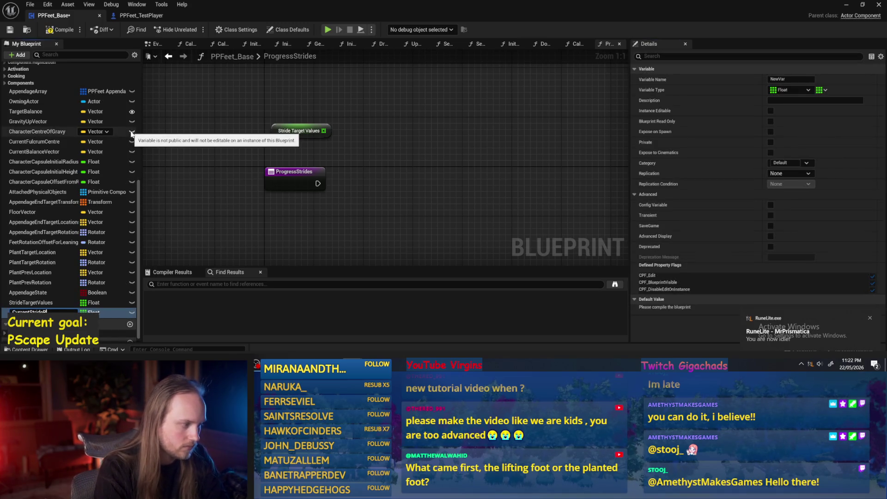
{"action": "type", "text": "te"}
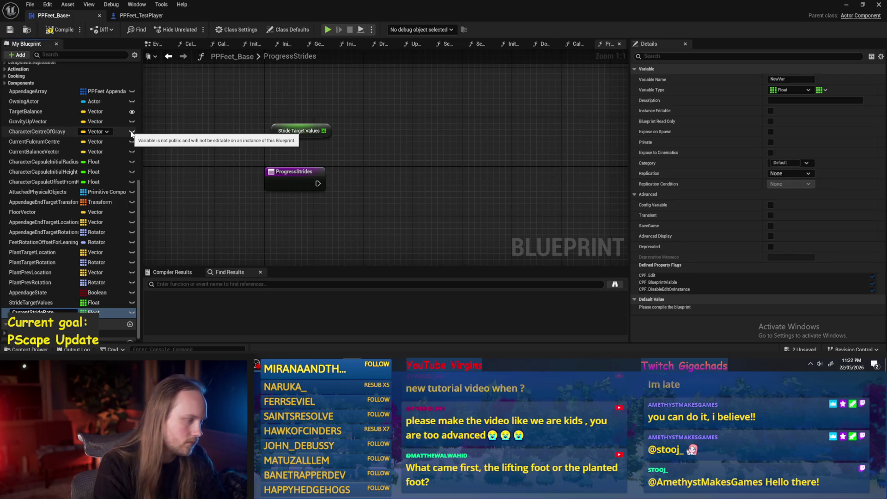
{"action": "key", "text": "Return"}
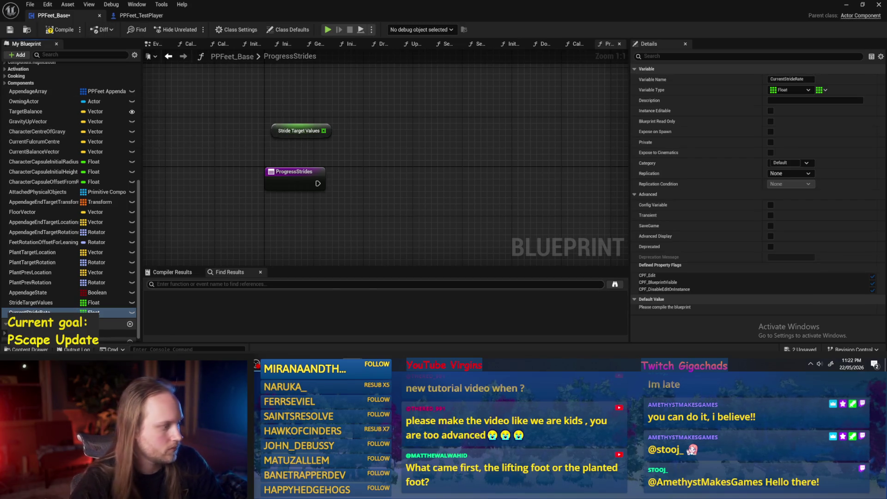
{"action": "left_click", "coordinate": [100, 312]}
{"action": "left_click", "coordinate": [115, 197]}
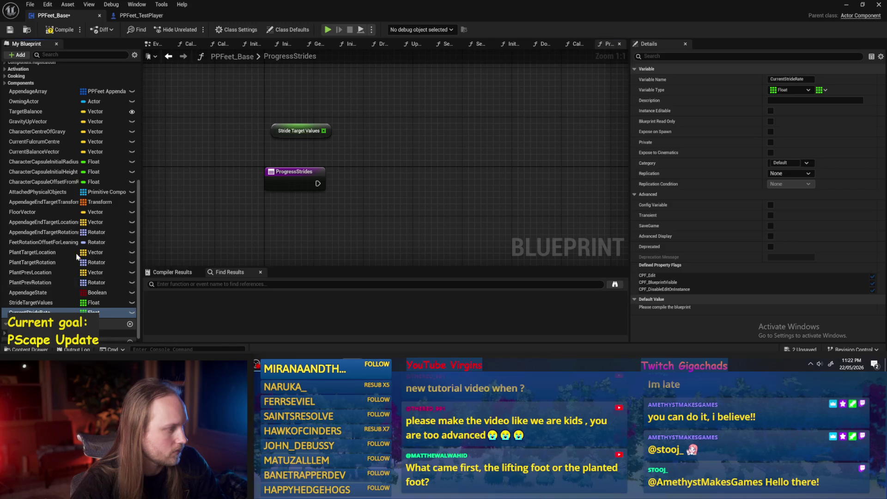
{"action": "mouse_move", "coordinate": [105, 312]}
{"action": "left_mouse_down"}
{"action": "mouse_move", "coordinate": [109, 318]}
{"action": "mouse_move", "coordinate": [194, 231]}
{"action": "mouse_move", "coordinate": [269, 107]}
{"action": "left_mouse_up"}
{"action": "left_click", "coordinate": [285, 119]}
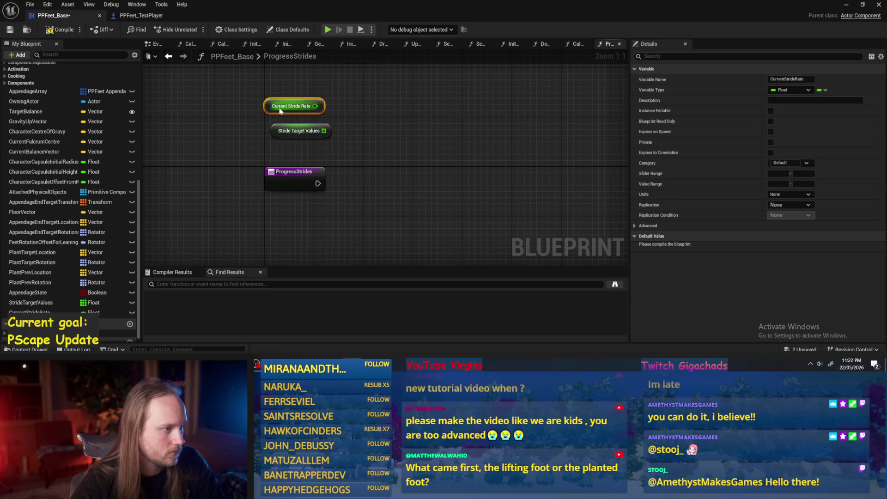
{"action": "left_click", "coordinate": [9, 29]}
Add a Get World Delta Seconds node above Current Stride Rate
{"action": "right_click", "coordinate": [231, 158]}
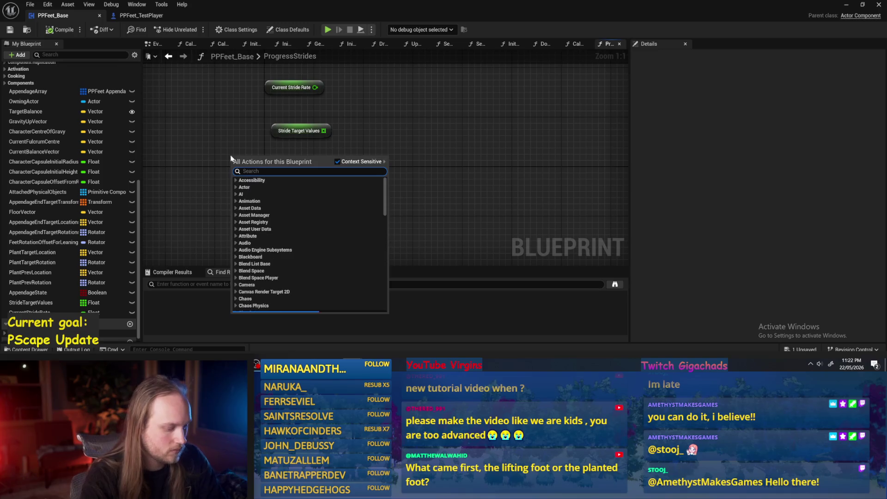
{"action": "type", "text": "delta tim"}
{"action": "key", "text": "Return"}
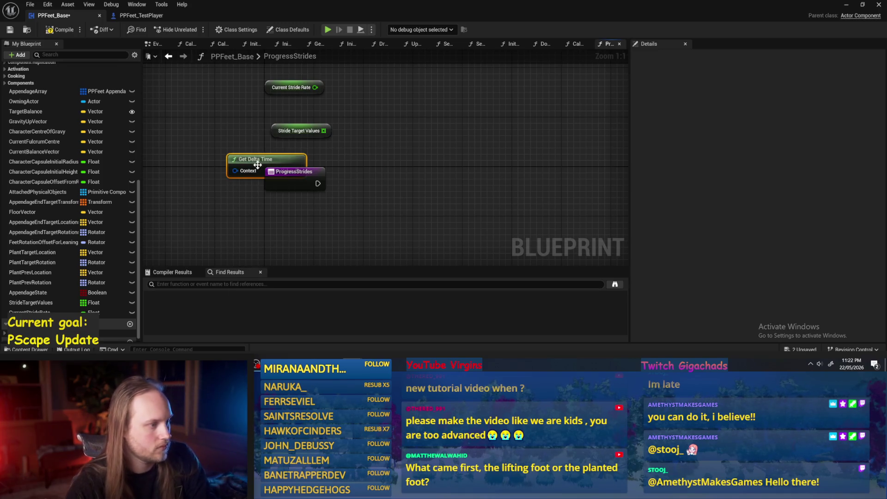
{"action": "right_click", "coordinate": [215, 134]}
{"action": "type", "text": "delta sec"}
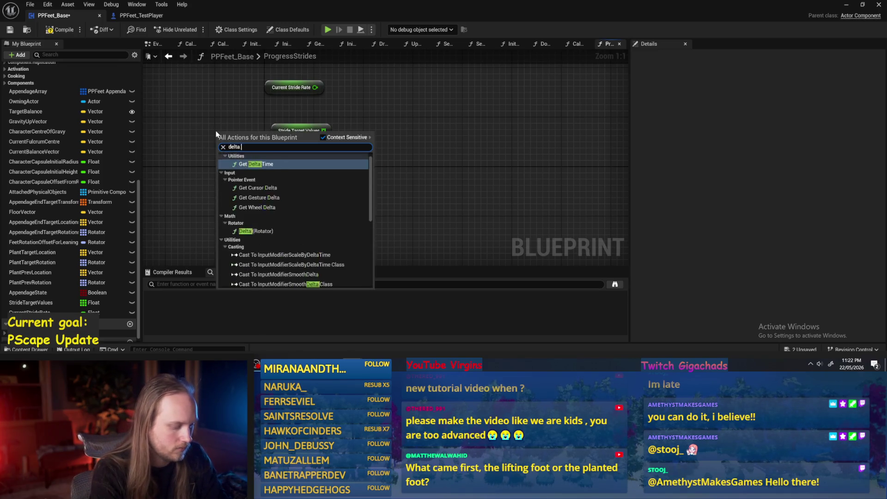
{"action": "key", "text": "Return"}
{"action": "left_click_drag", "start_coordinate": [202, 154], "coordinate": [252, 68]}
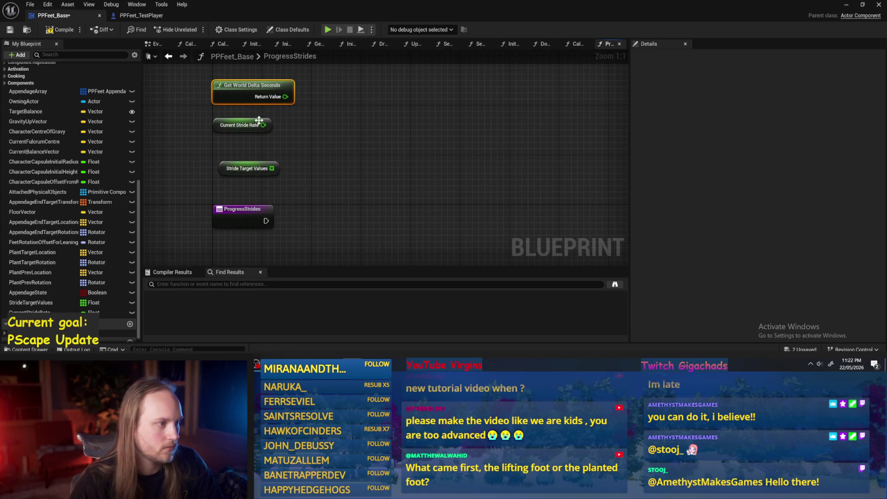
Sum Current Stride Rate and Get World Delta Seconds in an Add node, then compile and save
{"action": "mouse_move", "coordinate": [262, 125]}
{"action": "left_mouse_down"}
{"action": "mouse_move", "coordinate": [340, 129]}
{"action": "mouse_move", "coordinate": [337, 122]}
{"action": "left_mouse_up"}
{"action": "type", "text": "add"}
{"action": "key", "text": "Return"}
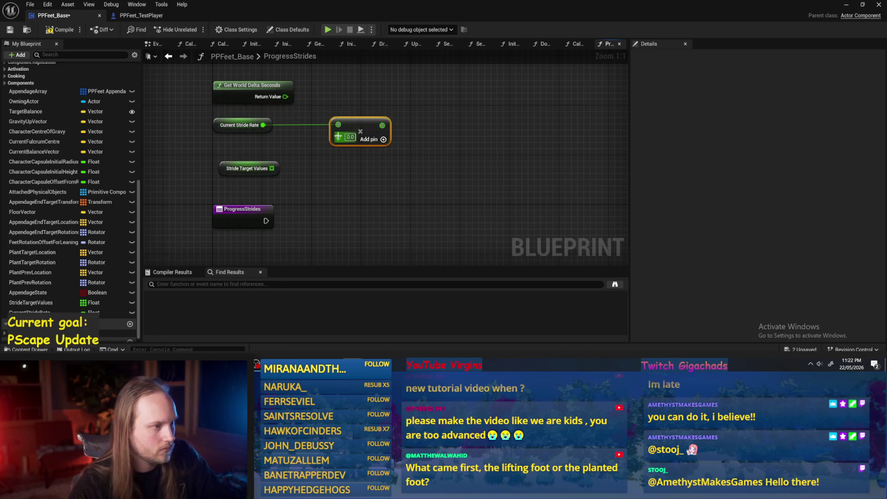
{"action": "left_click_drag", "start_coordinate": [262, 125], "coordinate": [338, 136]}
{"action": "key", "text": "ctrl+z"}
{"action": "mouse_move", "coordinate": [263, 125]}
{"action": "left_mouse_down"}
{"action": "mouse_move", "coordinate": [266, 136]}
{"action": "mouse_move", "coordinate": [245, 138]}
{"action": "left_mouse_up"}
{"action": "left_click", "coordinate": [263, 116]}
{"action": "left_click", "coordinate": [252, 85]}
{"action": "left_click_drag", "start_coordinate": [285, 96], "coordinate": [338, 124]}
{"action": "key", "text": "F7"}
{"action": "key", "text": "ctrl+s"}
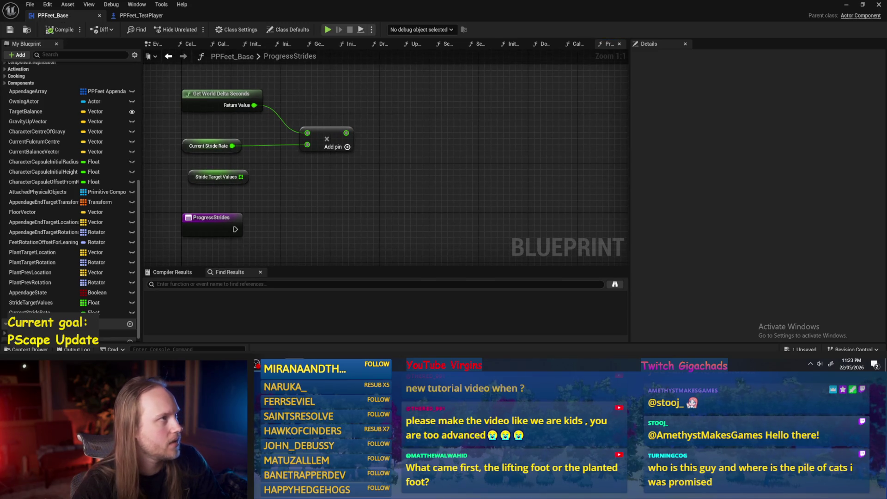
Enter a default value starting '0.' for Current Stride Rate and save the blueprint
{"action": "left_click_drag", "start_coordinate": [481, 186], "coordinate": [475, 208]}
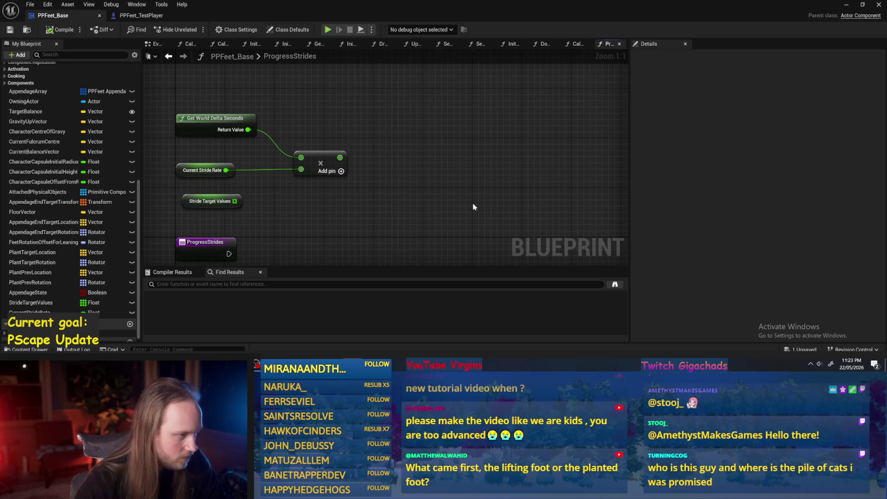
{"action": "left_click", "coordinate": [204, 170]}
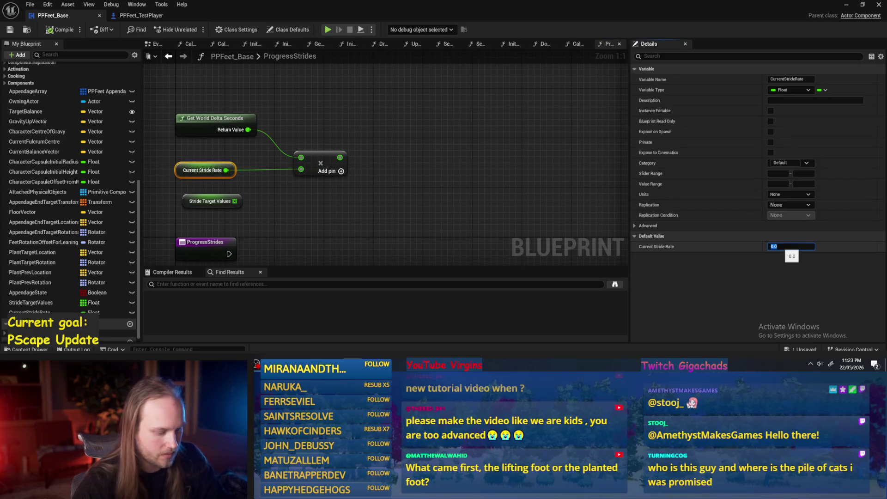
{"action": "type", "text": "0."}
{"action": "left_click", "coordinate": [456, 180]}
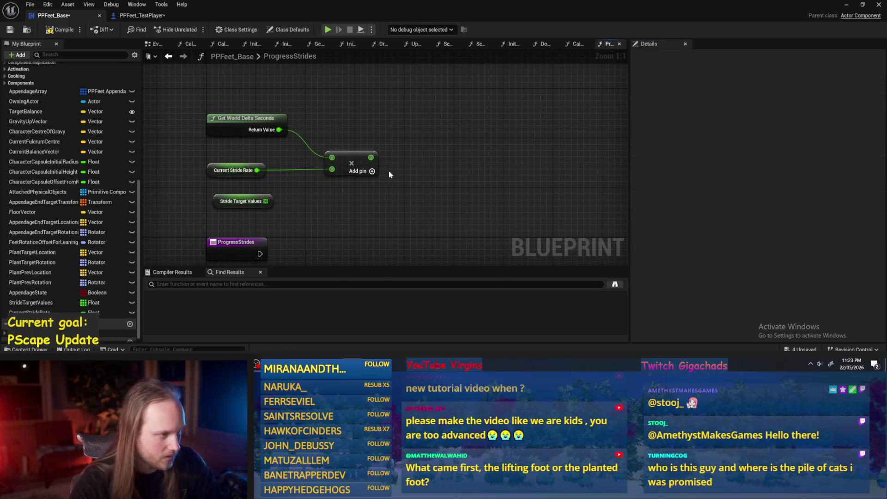
{"action": "left_click", "coordinate": [10, 31]}
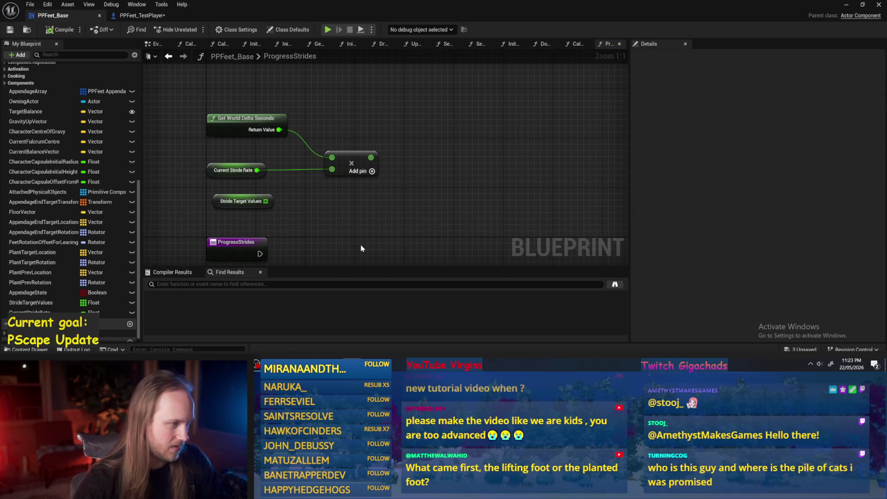
{"action": "left_click_drag", "start_coordinate": [360, 248], "coordinate": [382, 207]}
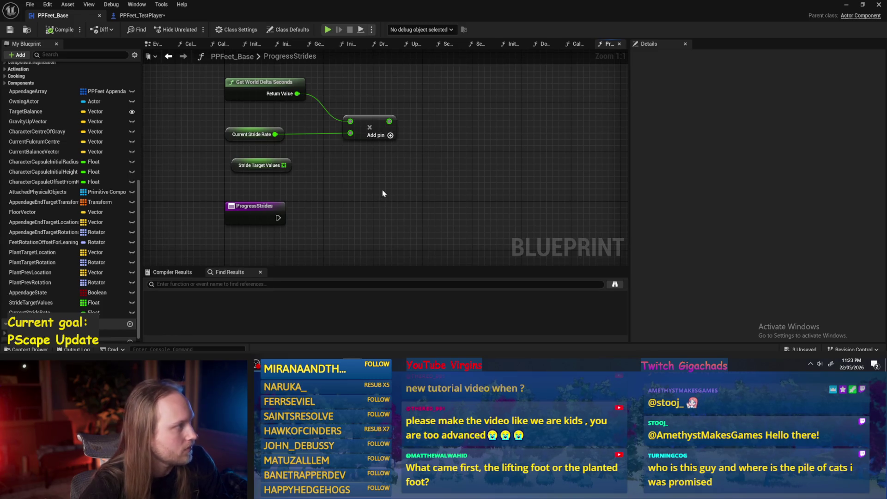
Add a For Each Loop over Stride Target Values, driven from the ProgressStrides entry
{"action": "left_click_drag", "start_coordinate": [284, 164], "coordinate": [357, 182]}
{"action": "type", "text": "get"}
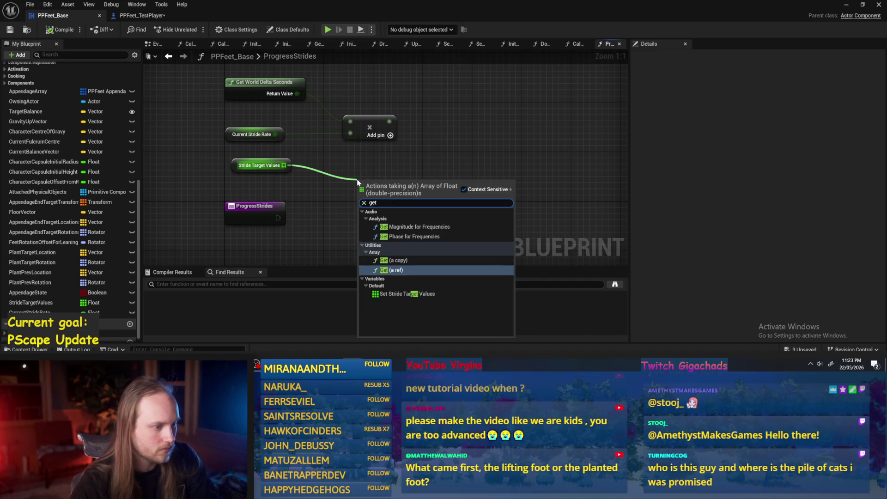
{"action": "left_click_drag", "start_coordinate": [339, 212], "coordinate": [280, 186]}
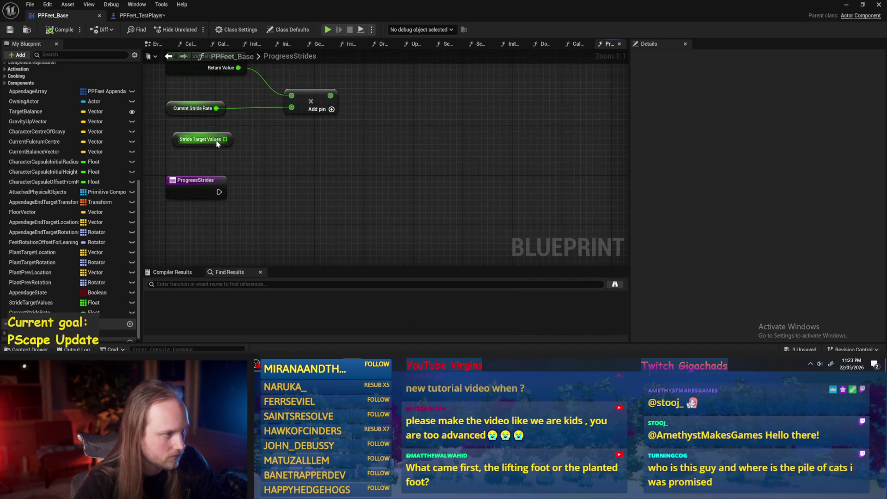
{"action": "mouse_move", "coordinate": [210, 135]}
{"action": "left_mouse_down"}
{"action": "mouse_move", "coordinate": [212, 227]}
{"action": "mouse_move", "coordinate": [323, 218]}
{"action": "left_mouse_up"}
{"action": "type", "text": "for ea"}
{"action": "key", "text": "Return"}
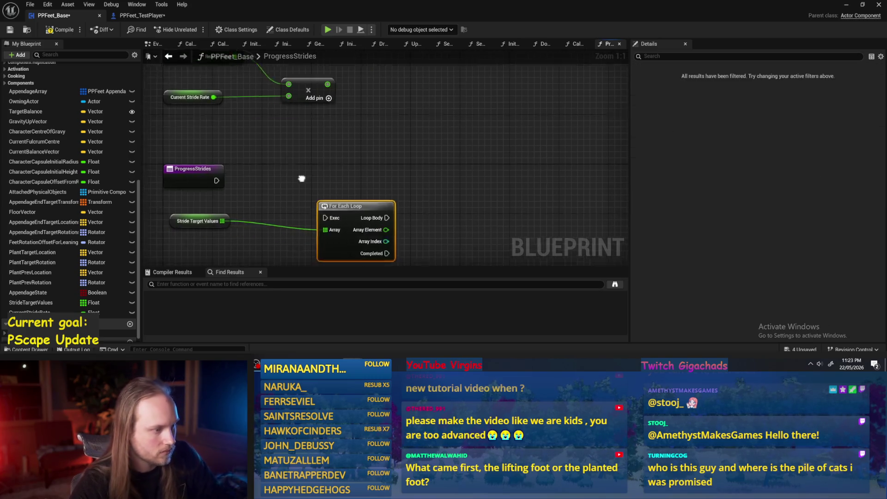
{"action": "mouse_move", "coordinate": [211, 165]}
{"action": "left_mouse_down"}
{"action": "mouse_move", "coordinate": [337, 208]}
{"action": "mouse_move", "coordinate": [321, 174]}
{"action": "mouse_move", "coordinate": [282, 174]}
{"action": "left_mouse_up"}
Delete the For Each Loop node from the ProgressStrides graph
{"action": "mouse_move", "coordinate": [324, 137]}
{"action": "left_mouse_down"}
{"action": "mouse_move", "coordinate": [358, 184]}
{"action": "mouse_move", "coordinate": [340, 200]}
{"action": "left_mouse_up"}
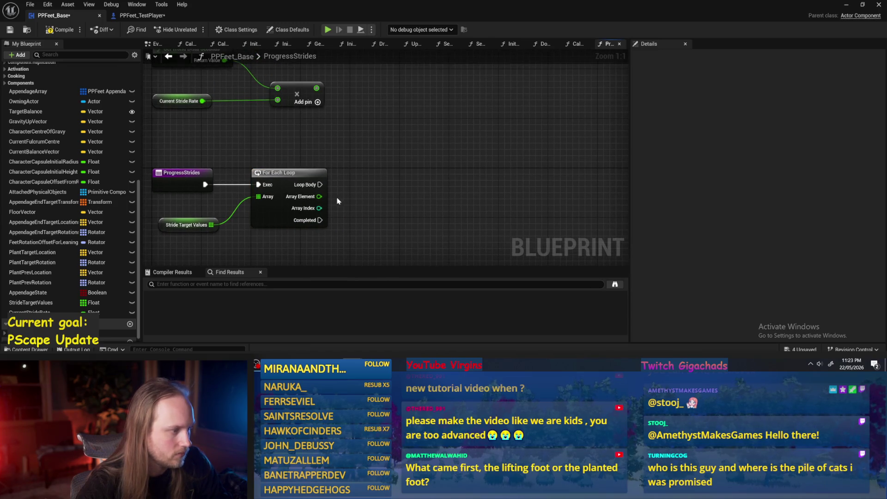
{"action": "left_click", "coordinate": [170, 226]}
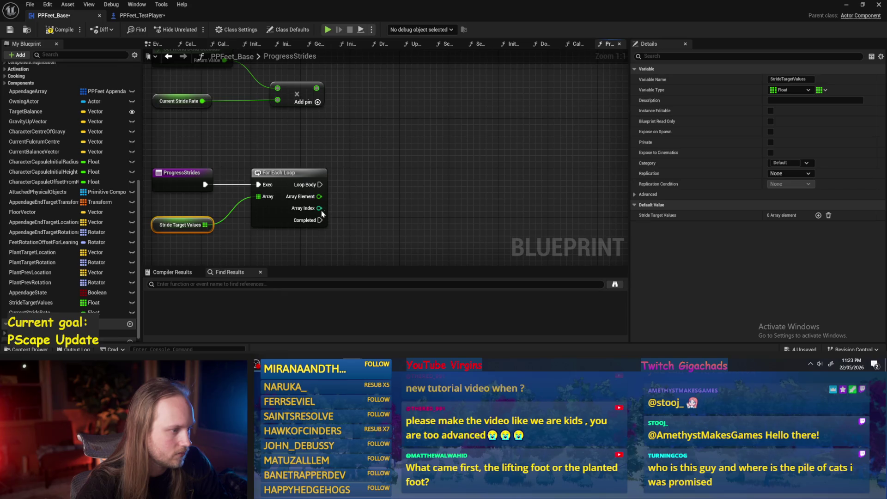
{"action": "left_click", "coordinate": [354, 213]}
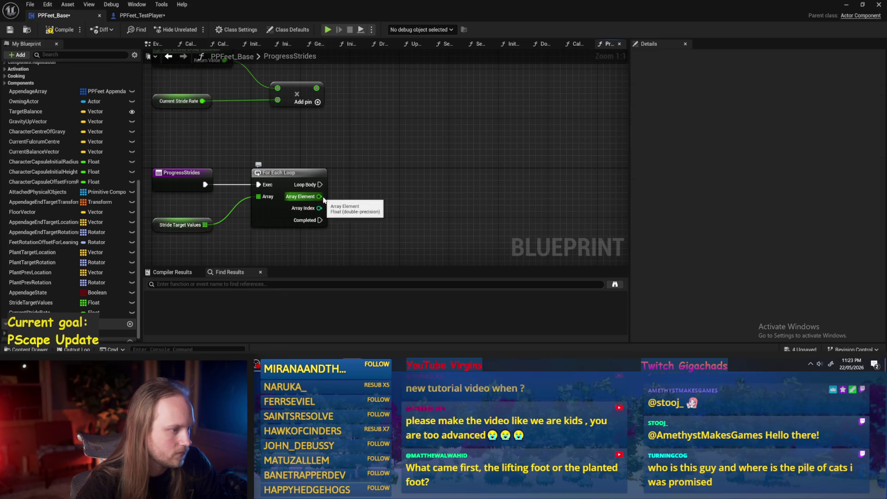
{"action": "left_click_drag", "start_coordinate": [368, 193], "coordinate": [396, 171]}
{"action": "left_click", "coordinate": [330, 200]}
{"action": "left_click_drag", "start_coordinate": [329, 200], "coordinate": [359, 179]}
{"action": "key", "text": "Delete"}
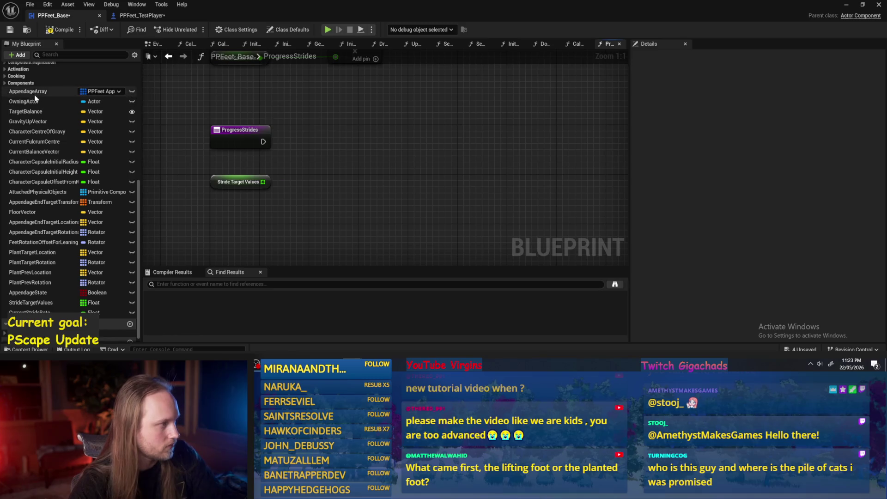
Add a For Each Loop over Appendage Array, driven from the ProgressStrides entry
{"action": "left_click", "coordinate": [28, 91]}
{"action": "left_click_drag", "start_coordinate": [28, 91], "coordinate": [409, 127]}
{"action": "left_click", "coordinate": [381, 126]}
{"action": "type", "text": "get"}
{"action": "key", "text": "BackSpace"}
{"action": "key", "text": "BackSpace"}
{"action": "key", "text": "BackSpace"}
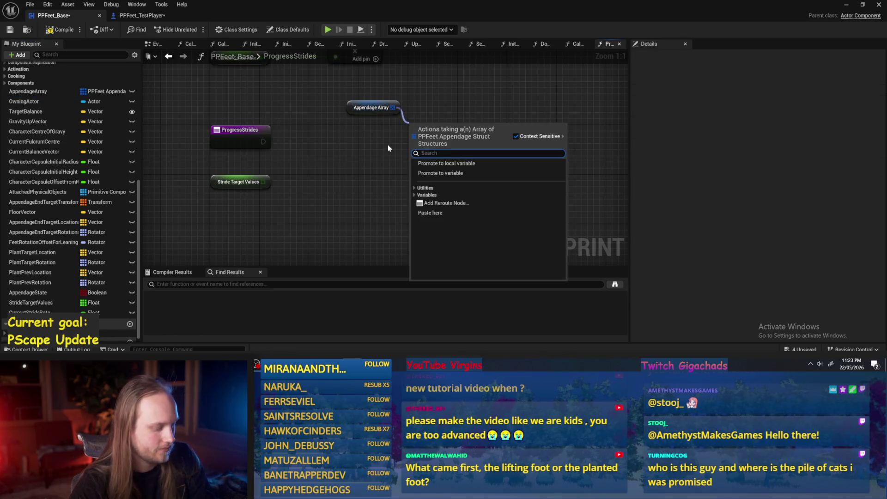
{"action": "type", "text": "for"}
{"action": "type", "text": "h"}
{"action": "key", "text": "Return"}
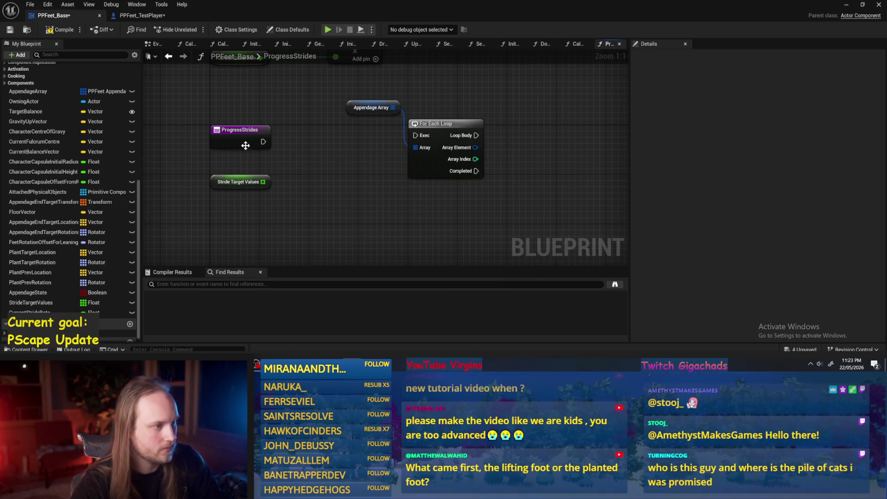
{"action": "mouse_move", "coordinate": [263, 141]}
{"action": "left_mouse_down"}
{"action": "mouse_move", "coordinate": [414, 141]}
{"action": "mouse_move", "coordinate": [365, 131]}
{"action": "left_mouse_up"}
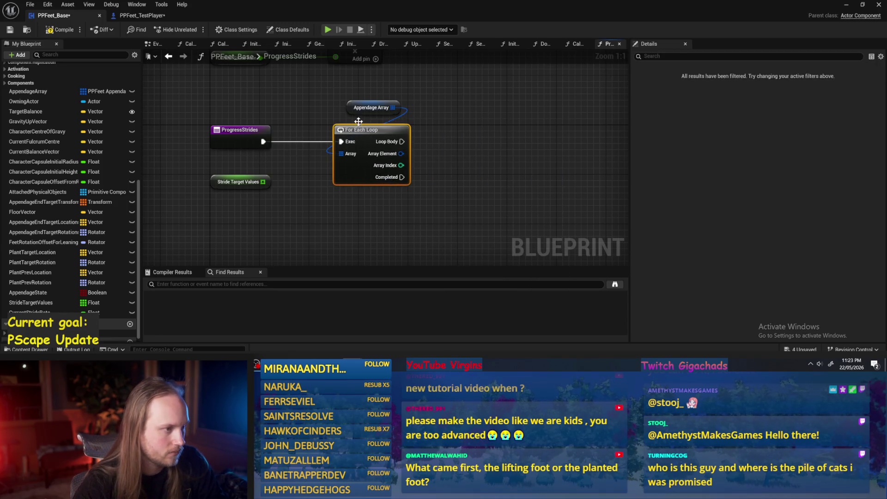
Add an Appendage State getter and an array GET indexed by the loop's Array Index
{"action": "left_click_drag", "start_coordinate": [351, 217], "coordinate": [293, 230]}
{"action": "mouse_move", "coordinate": [28, 293]}
{"action": "left_mouse_down"}
{"action": "mouse_move", "coordinate": [406, 99]}
{"action": "mouse_move", "coordinate": [403, 115]}
{"action": "left_mouse_up"}
{"action": "left_click", "coordinate": [430, 109]}
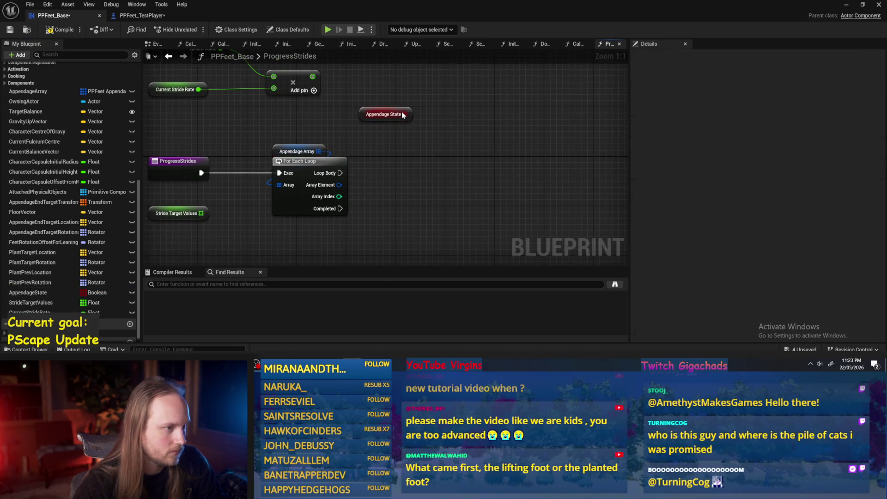
{"action": "mouse_move", "coordinate": [338, 196]}
{"action": "left_mouse_down"}
{"action": "mouse_move", "coordinate": [385, 179]}
{"action": "mouse_move", "coordinate": [415, 141]}
{"action": "mouse_move", "coordinate": [396, 213]}
{"action": "left_mouse_up"}
{"action": "type", "text": "g"}
{"action": "type", "text": "get"}
{"action": "key", "text": "Return"}
Add a Branch after the loop body, with its Condition fed by the Appendage State GET
{"action": "right_click", "coordinate": [452, 167]}
{"action": "type", "text": "branch"}
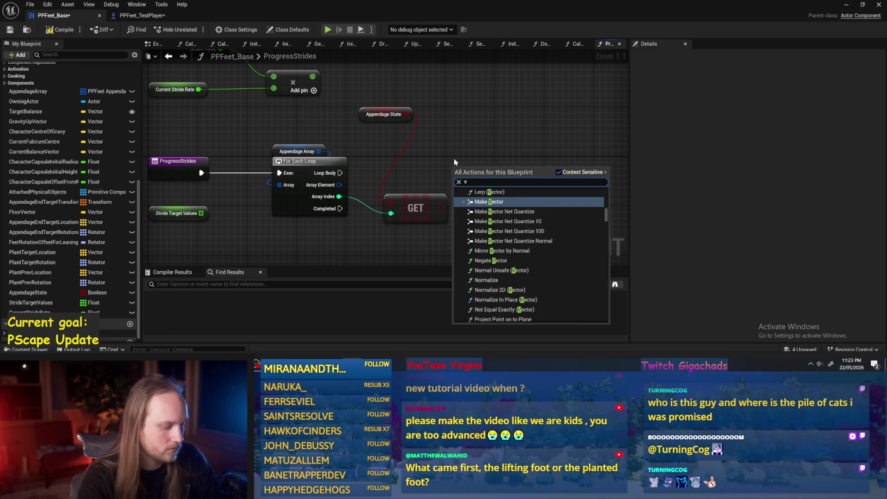
{"action": "key", "text": "Return"}
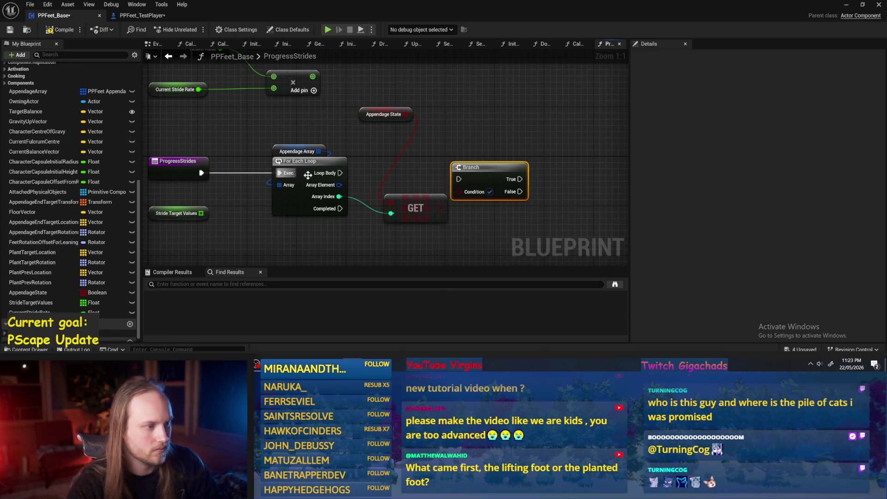
{"action": "left_click_drag", "start_coordinate": [340, 173], "coordinate": [490, 177]}
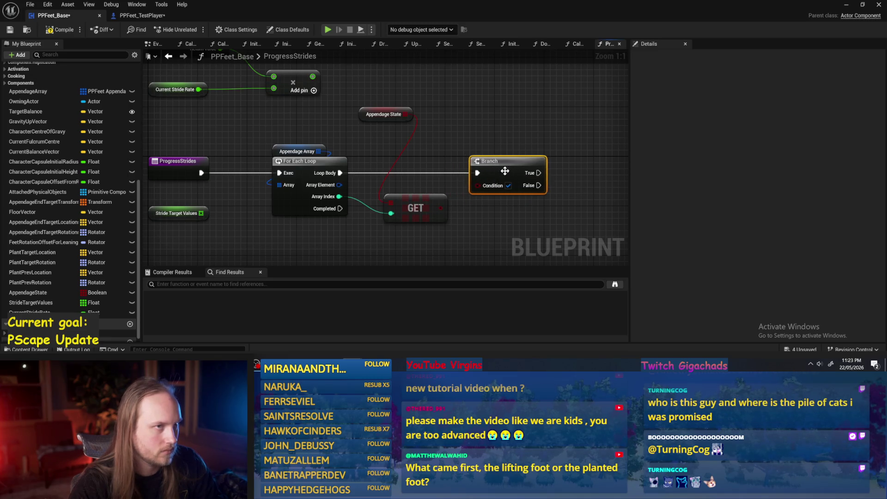
{"action": "mouse_move", "coordinate": [379, 177]}
{"action": "left_mouse_down"}
{"action": "mouse_move", "coordinate": [435, 162]}
{"action": "mouse_move", "coordinate": [418, 198]}
{"action": "left_mouse_up"}
{"action": "left_click_drag", "start_coordinate": [331, 100], "coordinate": [353, 217]}
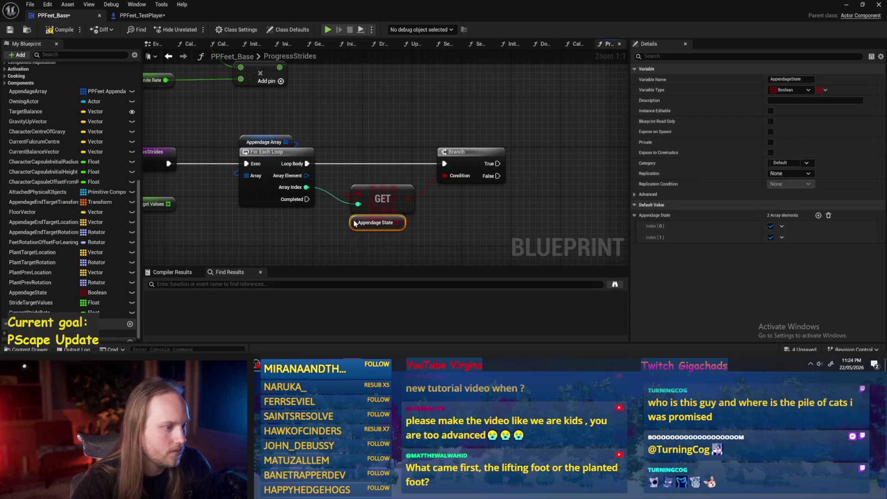
{"action": "left_click_drag", "start_coordinate": [441, 224], "coordinate": [395, 214]}
{"action": "left_click", "coordinate": [394, 214]}
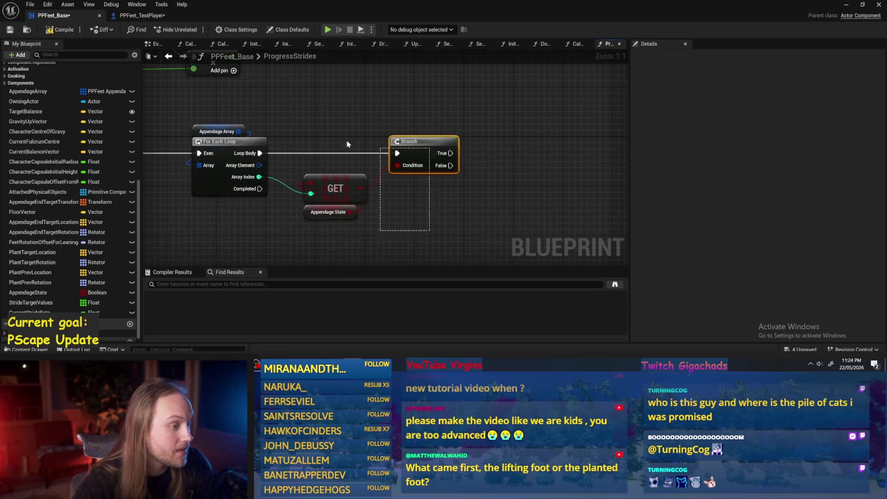
Compile and save PPFeet_Base, then bring up the CalcFulcrum graph
{"action": "left_click", "coordinate": [57, 31]}
{"action": "left_click", "coordinate": [9, 29]}
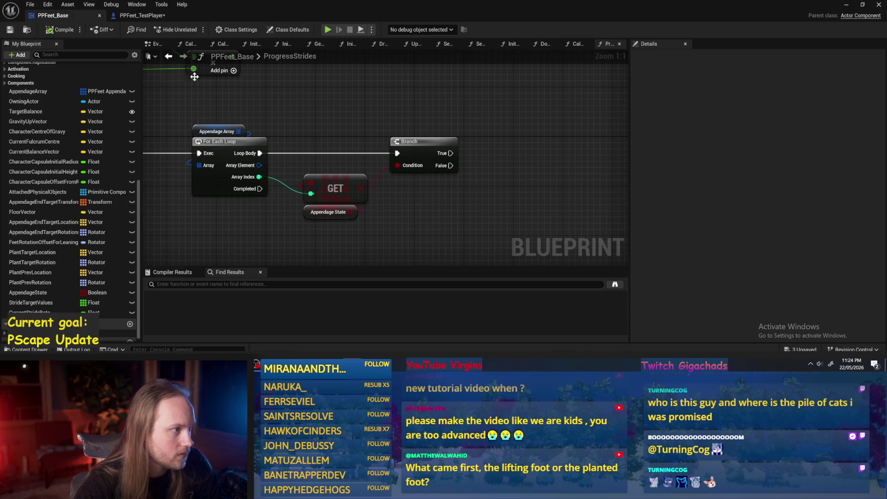
{"action": "left_click", "coordinate": [577, 44]}
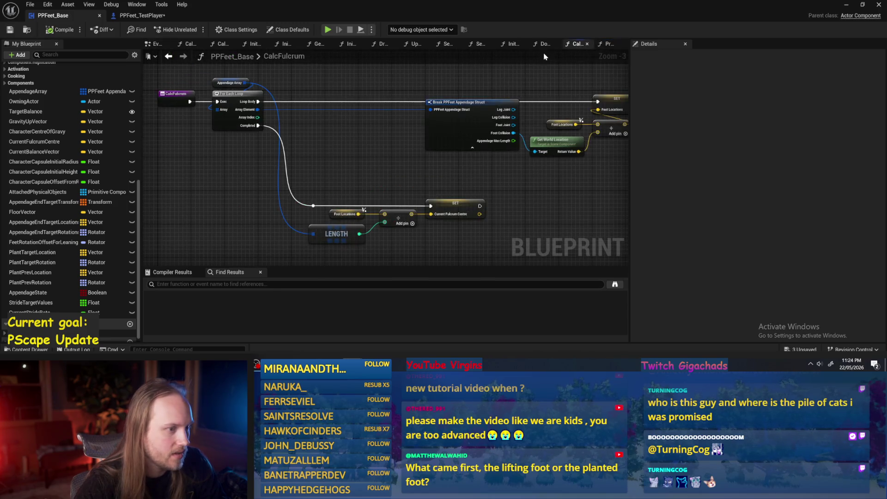
Pan the DoWeNeedToMoveAFoot? graph over the foot-distance checks and save PPFeet_Base
{"action": "left_click", "coordinate": [545, 43]}
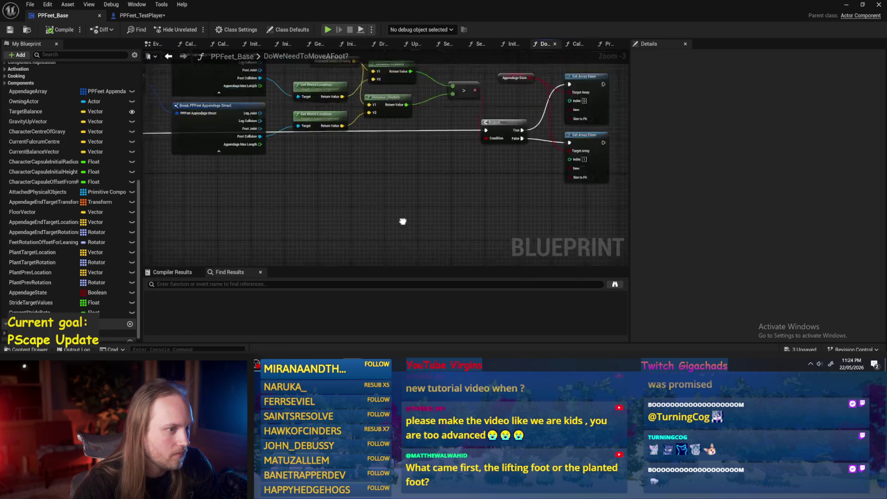
{"action": "scroll", "coordinate": [424, 198], "scroll_direction": "up", "scroll_amount": 1}
{"action": "mouse_move", "coordinate": [332, 186]}
{"action": "left_mouse_down"}
{"action": "mouse_move", "coordinate": [418, 180]}
{"action": "mouse_move", "coordinate": [383, 204]}
{"action": "mouse_move", "coordinate": [323, 200]}
{"action": "mouse_move", "coordinate": [317, 185]}
{"action": "mouse_move", "coordinate": [397, 181]}
{"action": "left_mouse_up"}
{"action": "mouse_move", "coordinate": [527, 185]}
{"action": "left_mouse_down"}
{"action": "mouse_move", "coordinate": [407, 198]}
{"action": "mouse_move", "coordinate": [437, 174]}
{"action": "left_mouse_up"}
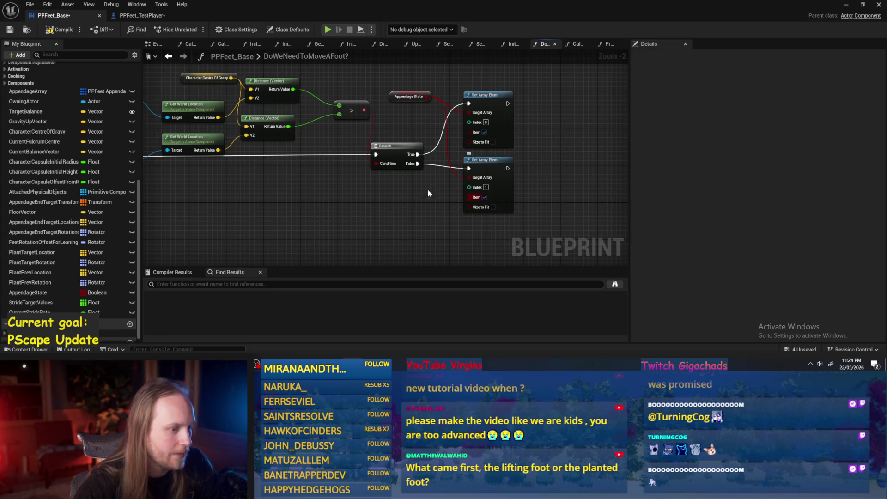
{"action": "left_click", "coordinate": [10, 29]}
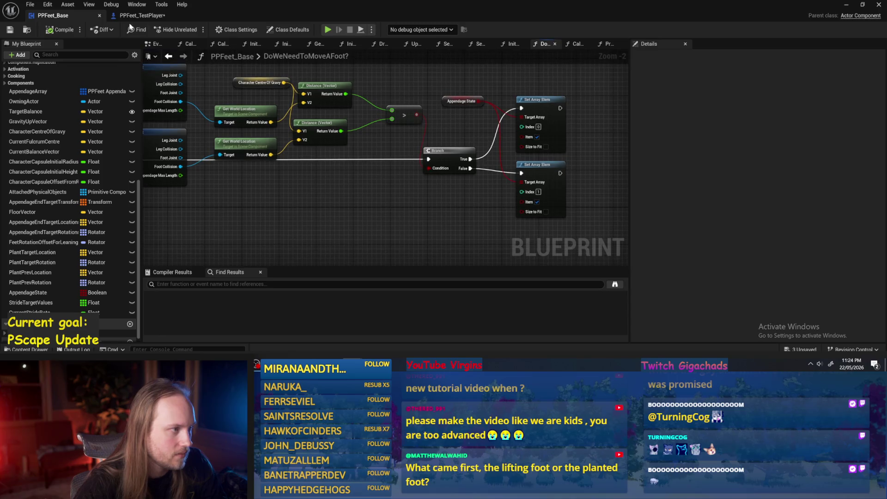
{"action": "scroll", "coordinate": [428, 188], "scroll_direction": "down", "scroll_amount": 2}
{"action": "scroll", "coordinate": [291, 174], "scroll_direction": "up", "scroll_amount": 3}
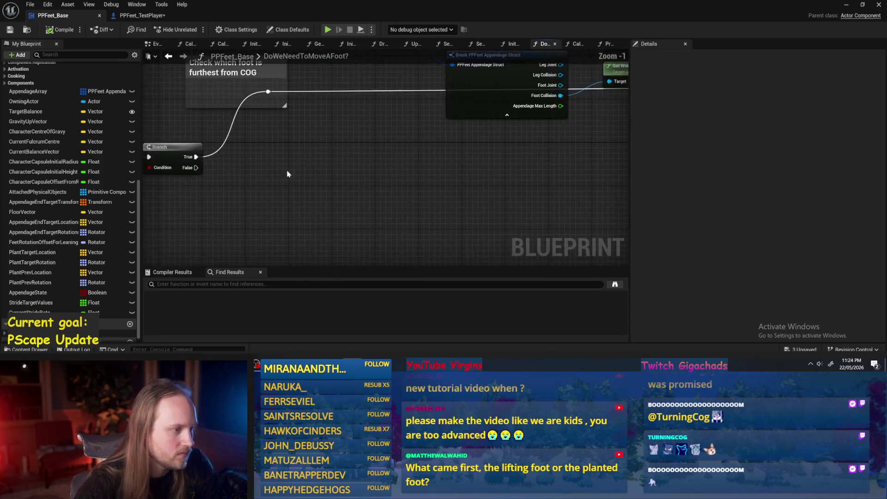
Move the 'Are we off balance??' comment group lower, then switch to the Paint sketch
{"action": "mouse_move", "coordinate": [530, 117]}
{"action": "left_mouse_down"}
{"action": "mouse_move", "coordinate": [222, 226]}
{"action": "mouse_move", "coordinate": [420, 137]}
{"action": "left_mouse_up"}
{"action": "mouse_move", "coordinate": [477, 143]}
{"action": "left_mouse_down"}
{"action": "mouse_move", "coordinate": [281, 135]}
{"action": "mouse_move", "coordinate": [202, 203]}
{"action": "left_mouse_up"}
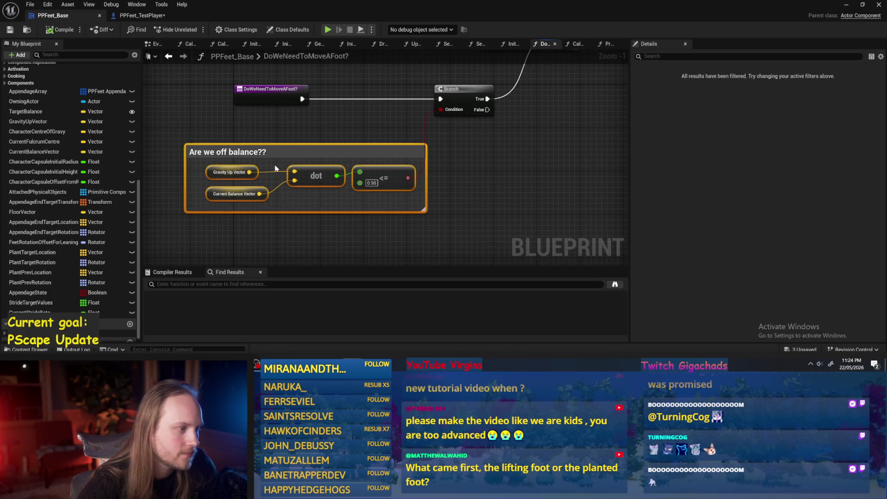
{"action": "mouse_move", "coordinate": [243, 149]}
{"action": "left_mouse_down"}
{"action": "mouse_move", "coordinate": [254, 176]}
{"action": "mouse_move", "coordinate": [201, 158]}
{"action": "mouse_move", "coordinate": [195, 208]}
{"action": "left_mouse_up"}
{"action": "left_click", "coordinate": [271, 141]}
{"action": "mouse_move", "coordinate": [271, 140]}
{"action": "left_mouse_down"}
{"action": "mouse_move", "coordinate": [321, 121]}
{"action": "mouse_move", "coordinate": [323, 134]}
{"action": "left_mouse_up"}
{"action": "scroll", "coordinate": [323, 135], "scroll_direction": "down", "scroll_amount": 1}
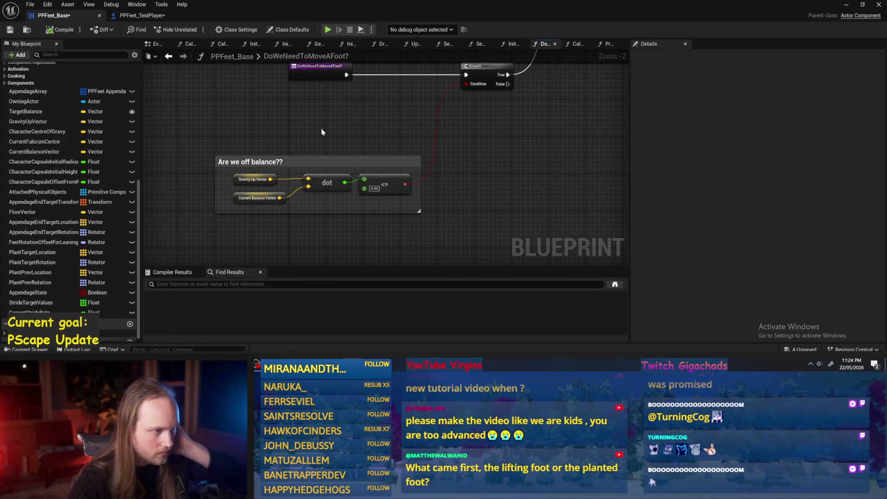
{"action": "scroll", "coordinate": [268, 193], "scroll_direction": "up", "scroll_amount": 2}
{"action": "left_click", "coordinate": [268, 193]}
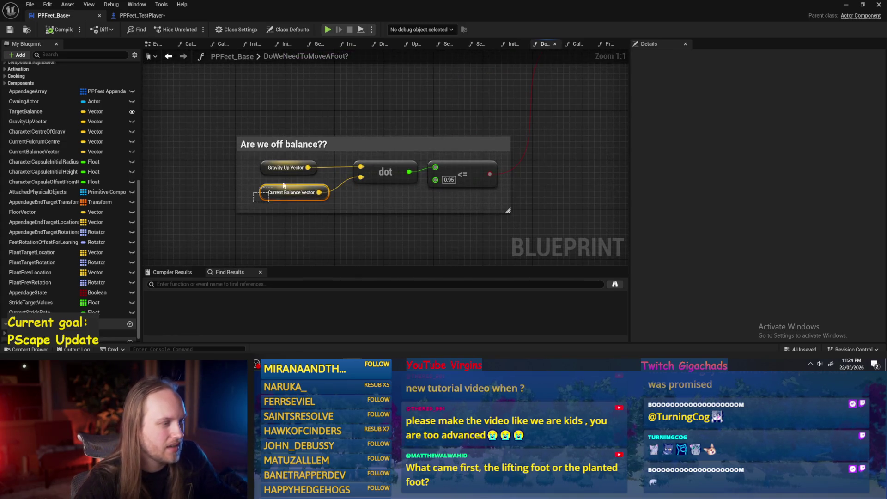
{"action": "left_click", "coordinate": [373, 114]}
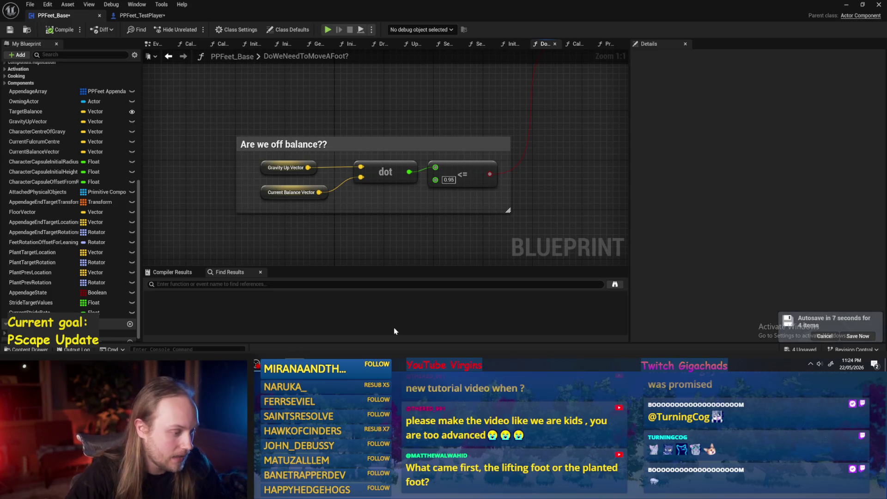
{"action": "key", "text": "alt+Tab"}
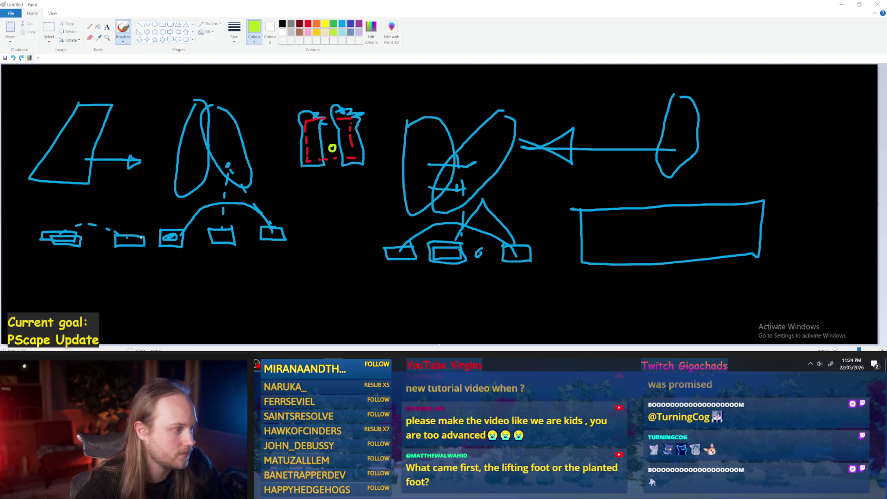
Sketch yellow-green circle figures and a long loop near the right foot diagram, undoing stray strokes
{"action": "left_click_drag", "start_coordinate": [148, 298], "coordinate": [469, 310]}
{"action": "key", "text": "ctrl+z"}
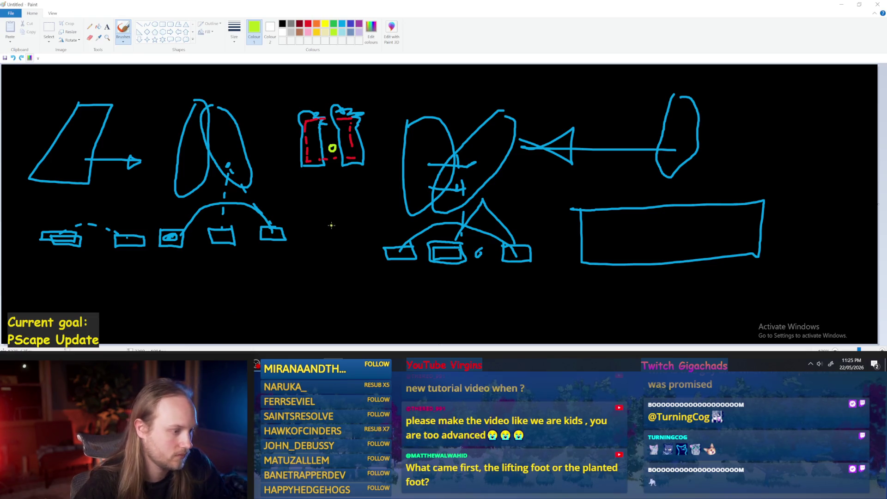
{"action": "left_click_drag", "start_coordinate": [332, 237], "coordinate": [346, 227]}
{"action": "key", "text": "ctrl+z"}
{"action": "left_click_drag", "start_coordinate": [313, 263], "coordinate": [313, 268]}
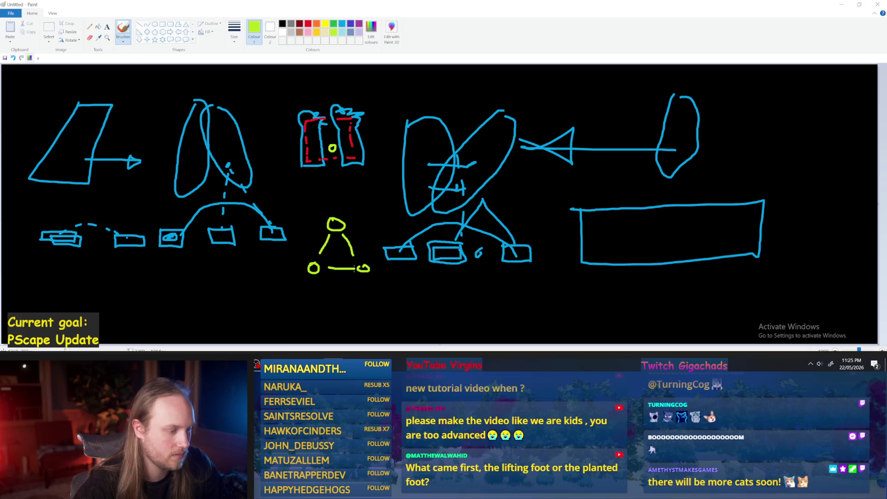
{"action": "key", "text": "ctrl+z"}
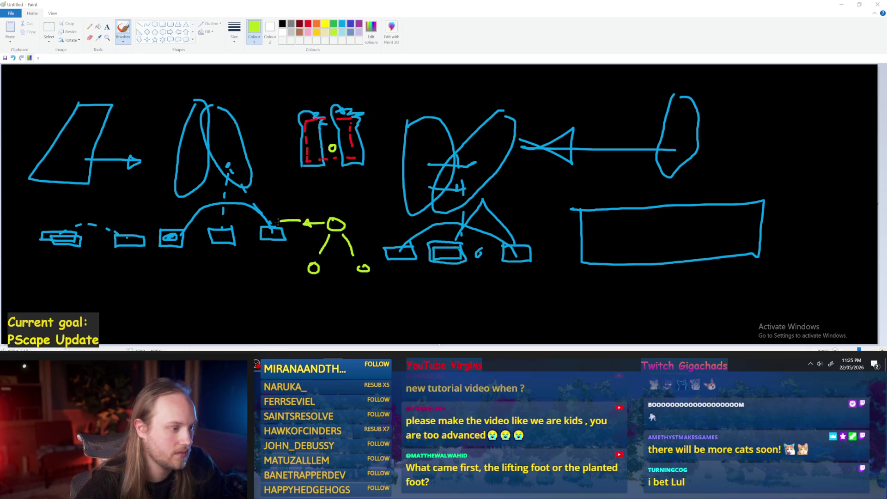
{"action": "key", "text": "ctrl+z"}
{"action": "left_click_drag", "start_coordinate": [292, 220], "coordinate": [288, 228]}
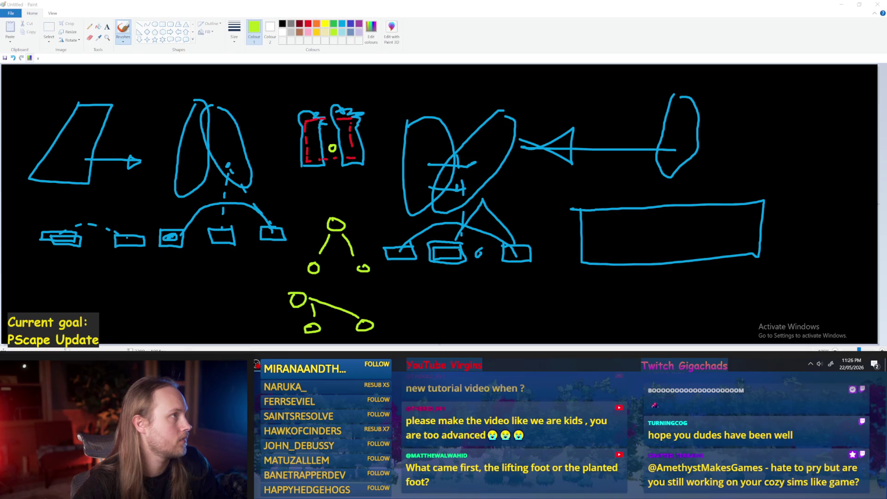
{"action": "left_click_drag", "start_coordinate": [584, 174], "coordinate": [606, 183]}
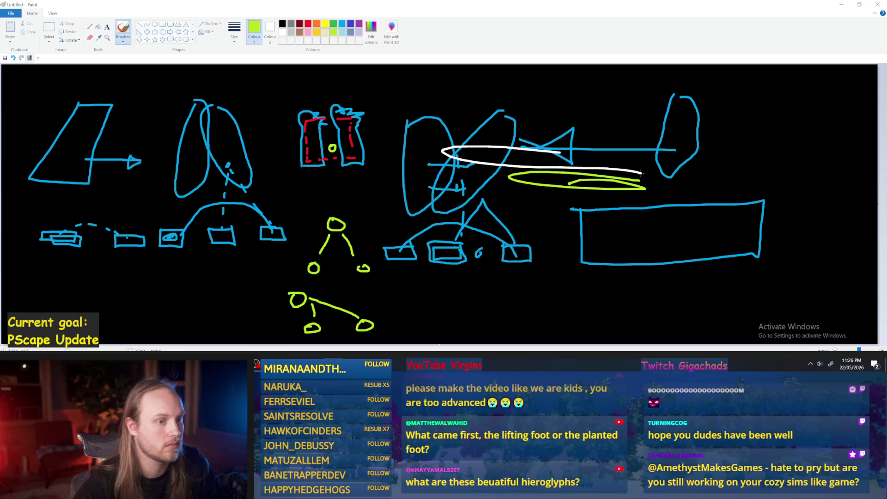
Undo the long loop, dot the canvas, and minimize Paint to reveal the PPFeet_Base graph
{"action": "key", "text": "ctrl+z"}
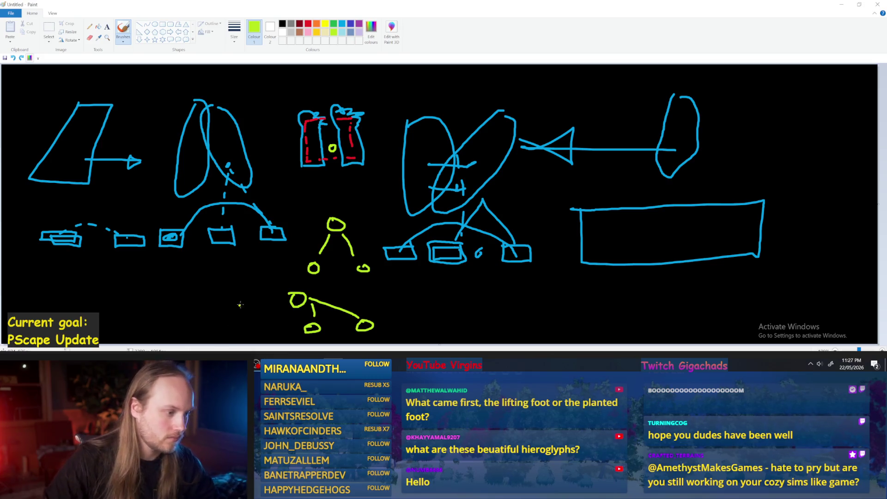
{"action": "left_click", "coordinate": [277, 279]}
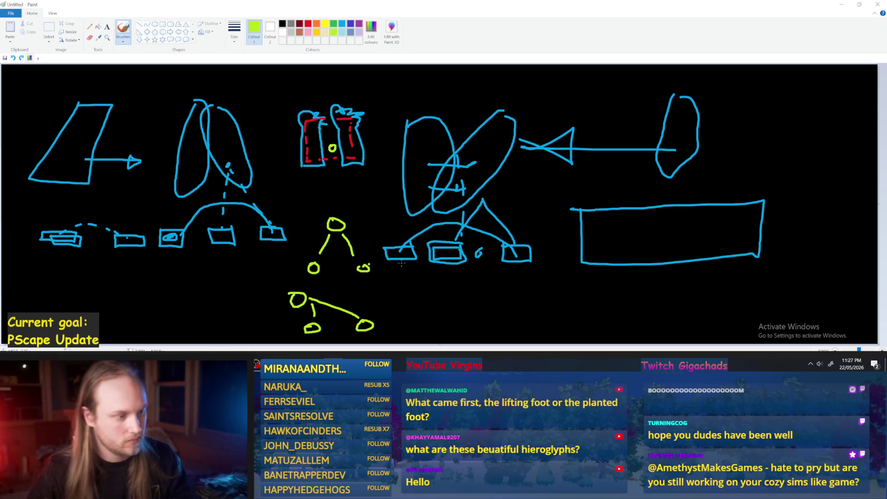
{"action": "left_click", "coordinate": [843, 8]}
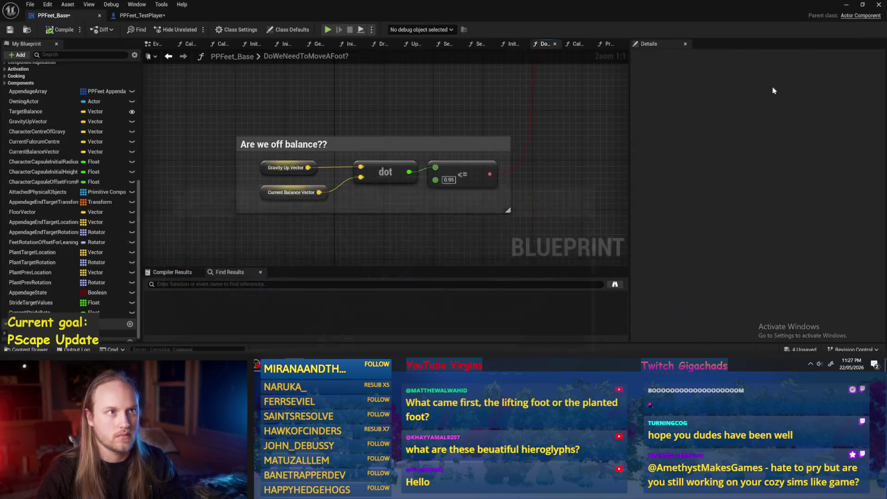
Save modified assets, load PPCMS_TestLevel from PrismaticaPhysicalCharacterMovementSystem Content, and play it fullscreen
{"action": "left_click", "coordinate": [846, 5]}
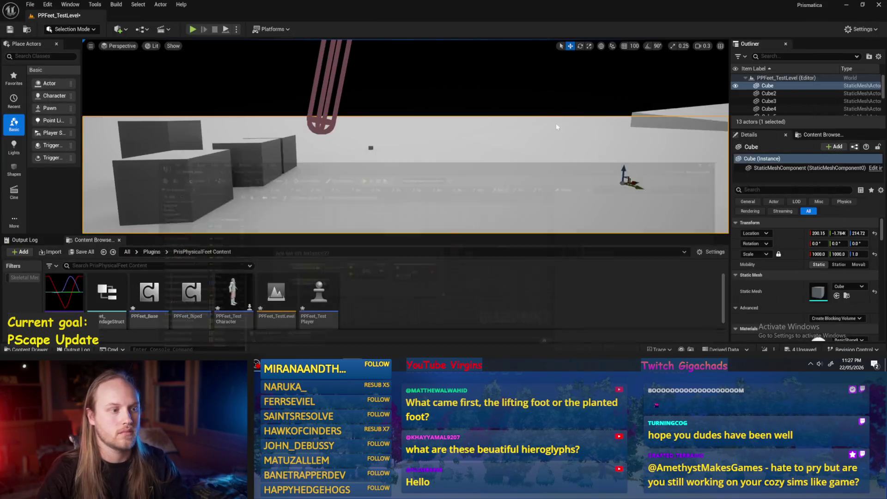
{"action": "left_click", "coordinate": [152, 252]}
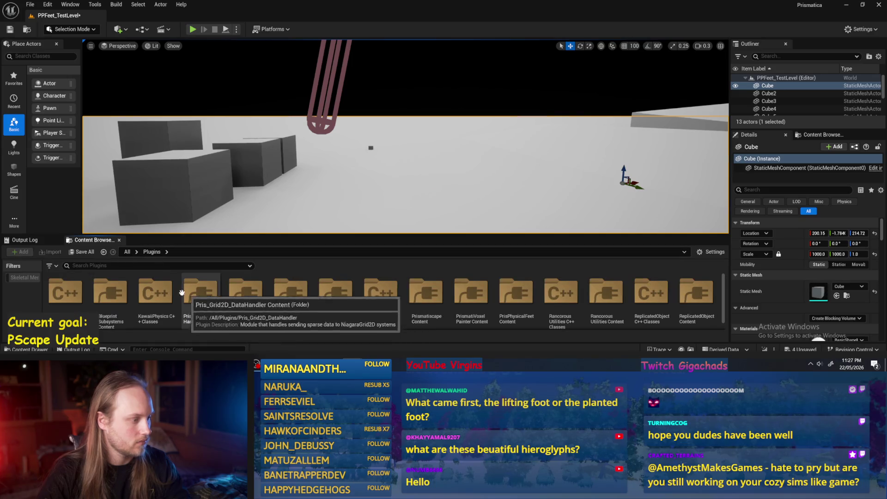
{"action": "double_click", "coordinate": [257, 293]}
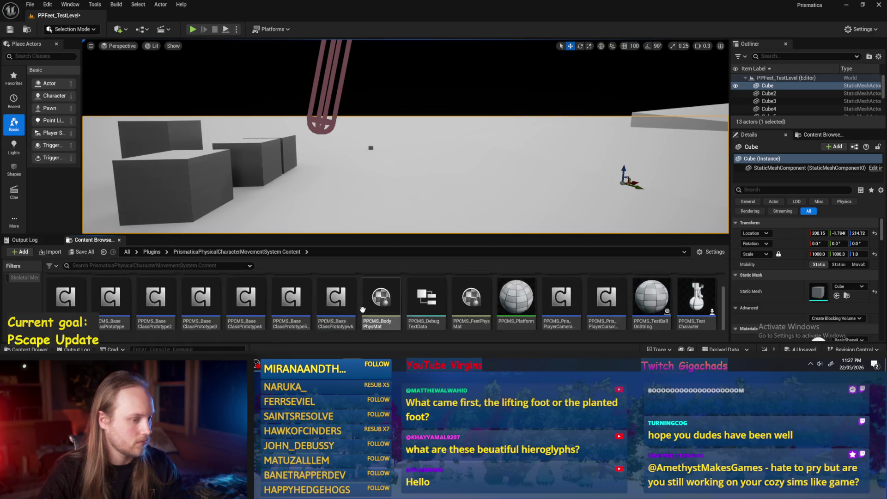
{"action": "double_click", "coordinate": [155, 303]}
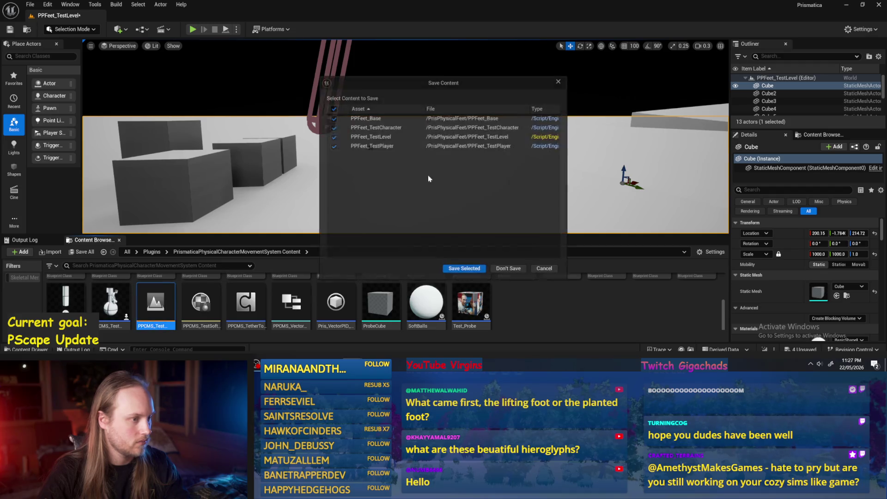
{"action": "left_click", "coordinate": [467, 270]}
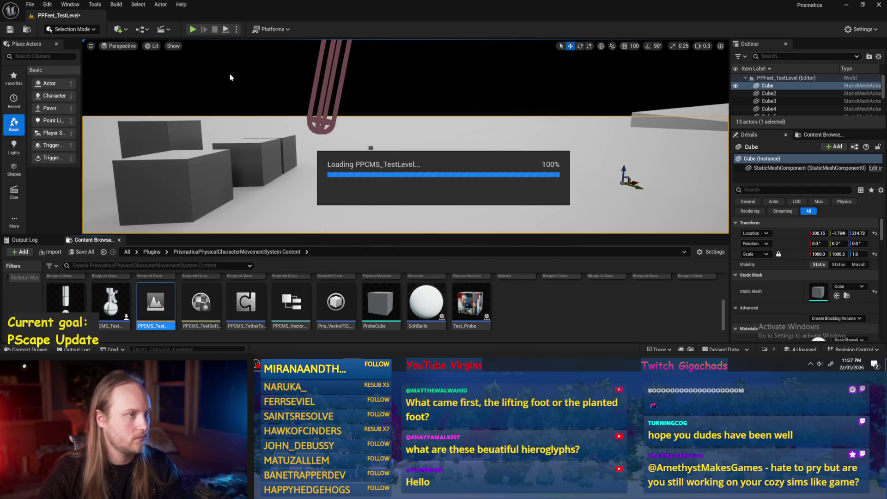
{"action": "left_click", "coordinate": [193, 29]}
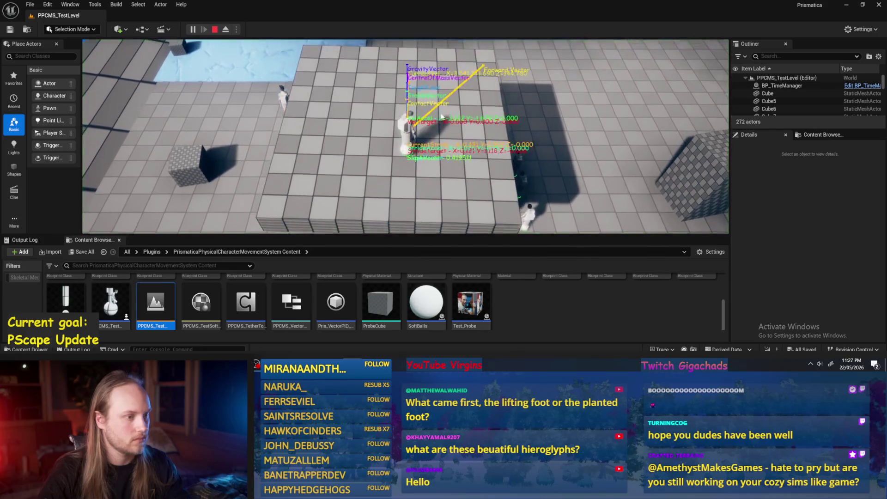
{"action": "key", "text": "F11"}
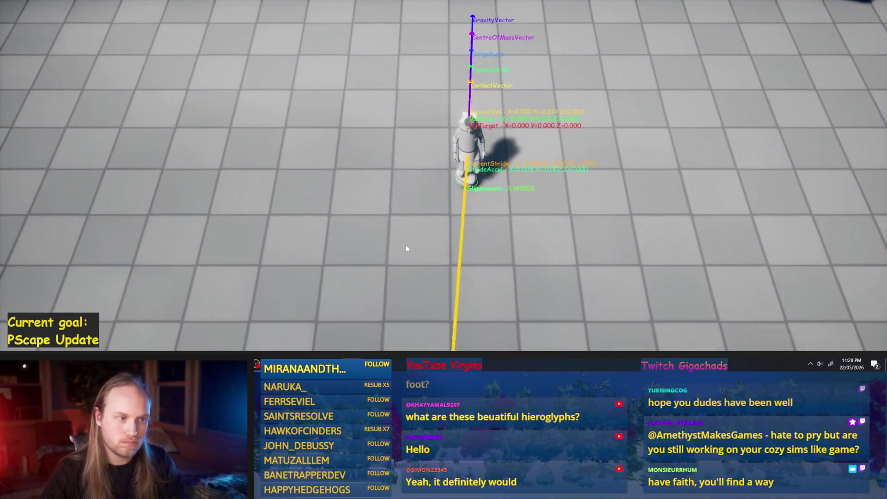
Walk the test character right, left, forward, then left while watching its debug vectors
{"action": "key", "text": "d"}
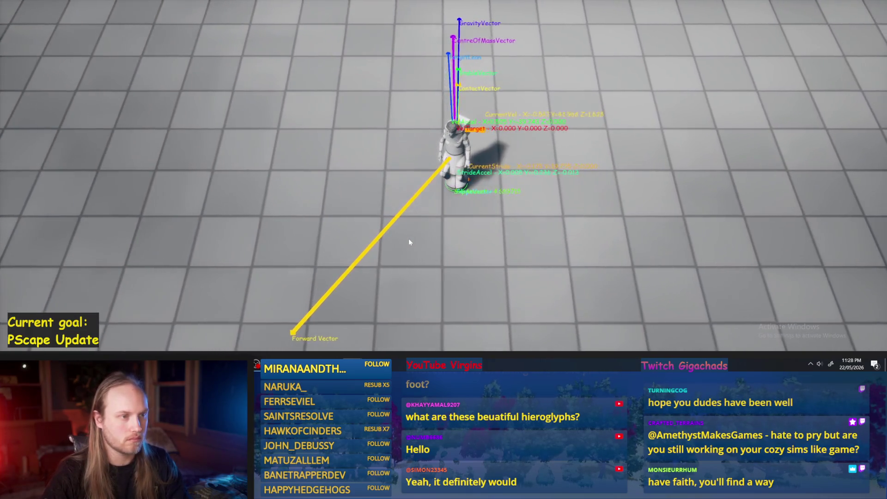
{"action": "key", "text": "a"}
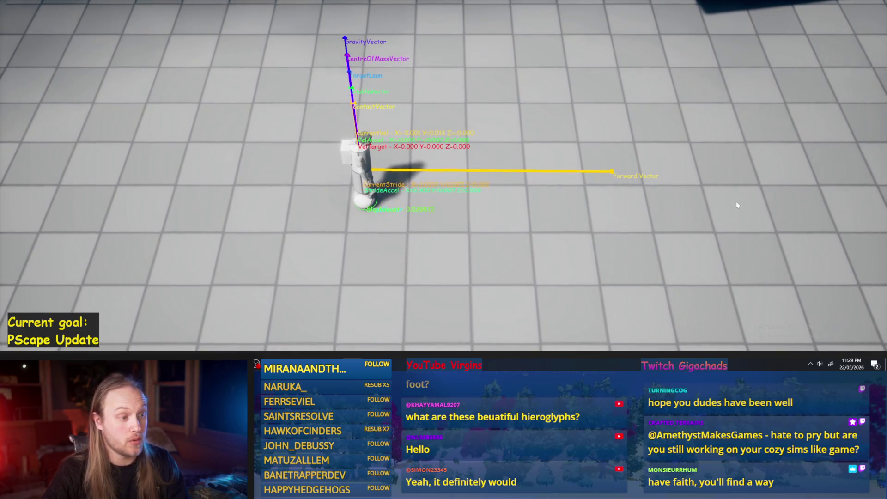
{"action": "key", "text": "w"}
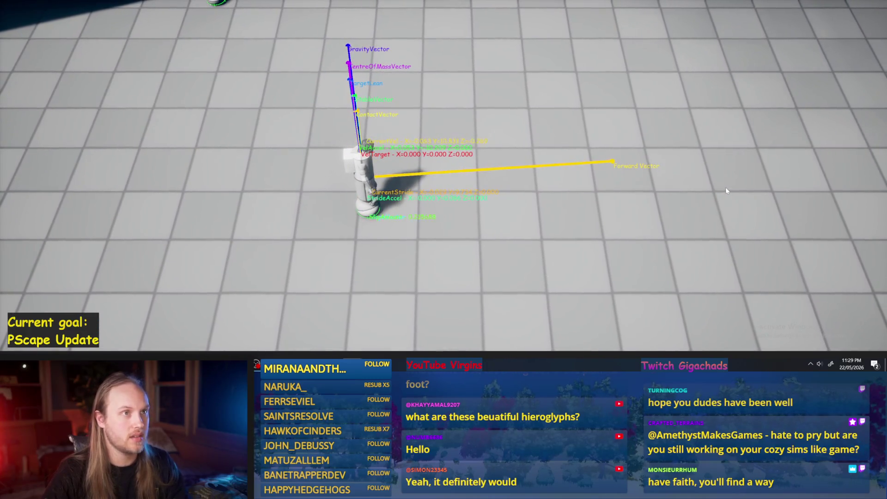
{"action": "key", "text": "a"}
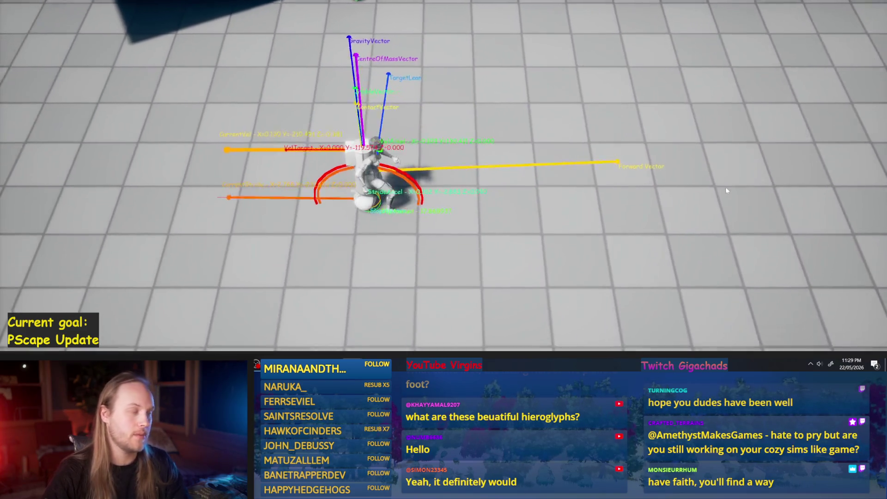
Drive the character right, then repeatedly left at full speed, then run it right
{"action": "key", "text": "d"}
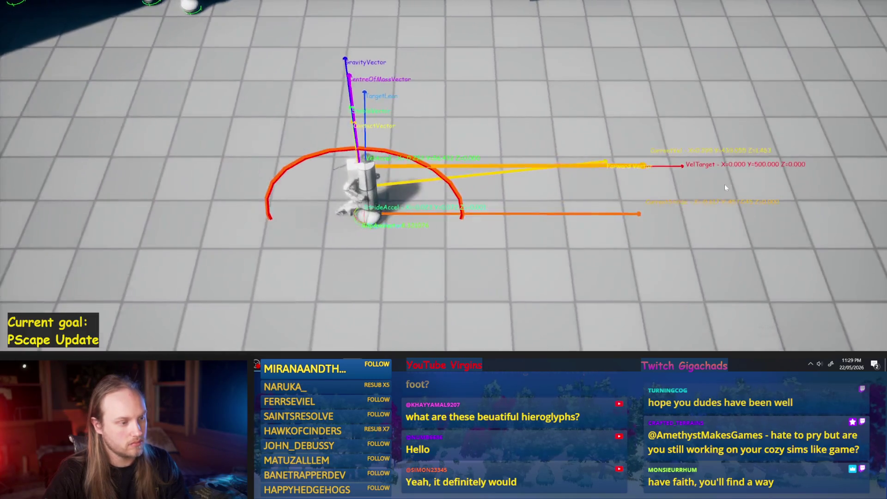
{"action": "key", "text": "a"}
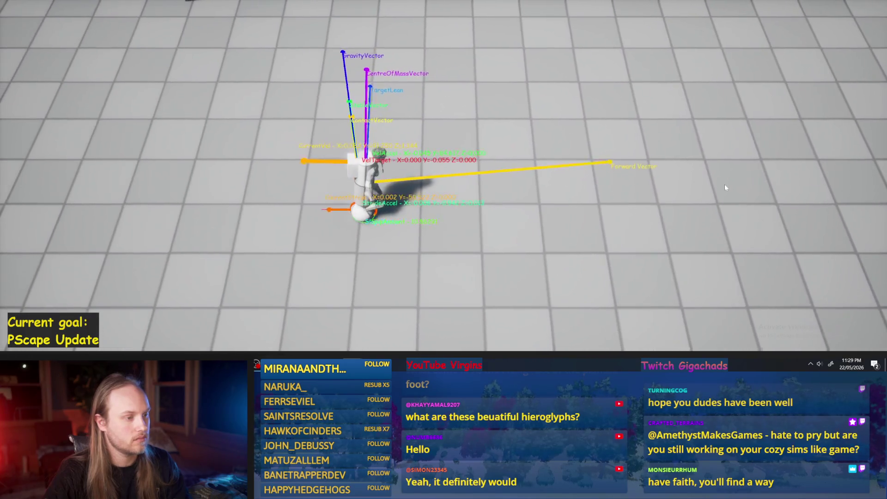
{"action": "key", "text": "a"}
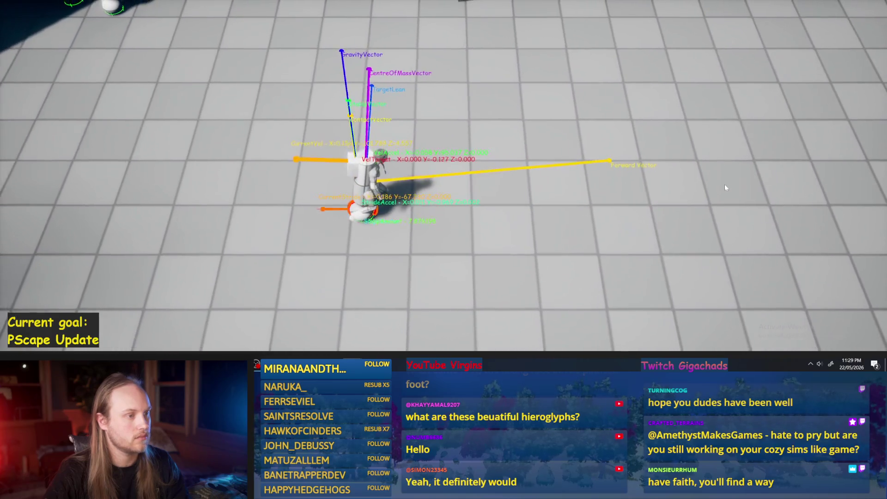
{"action": "key", "text": "a"}
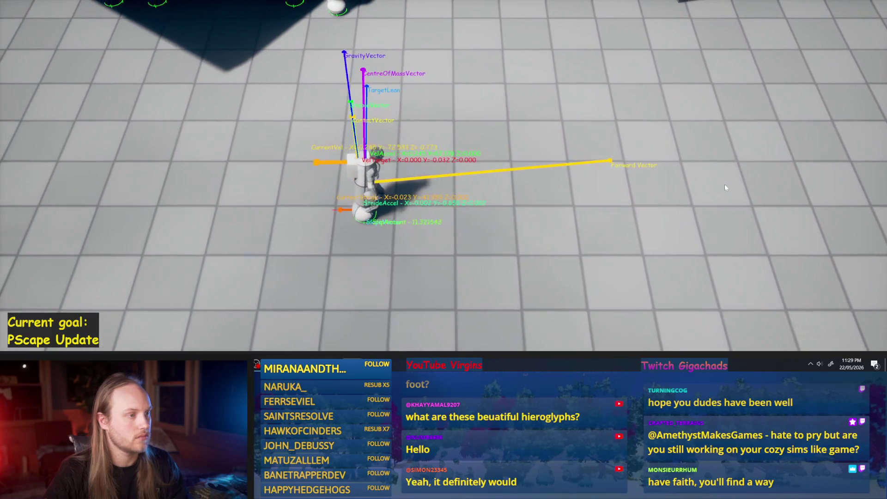
{"action": "key", "text": "a"}
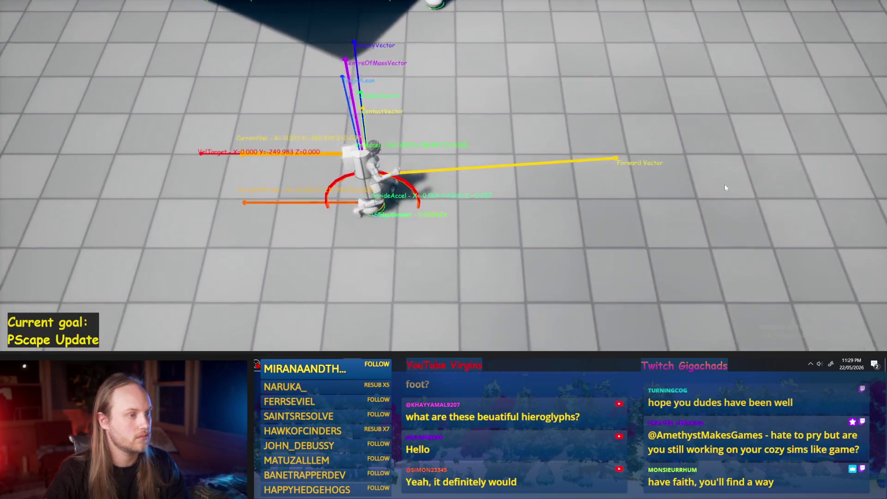
{"action": "key", "text": "a"}
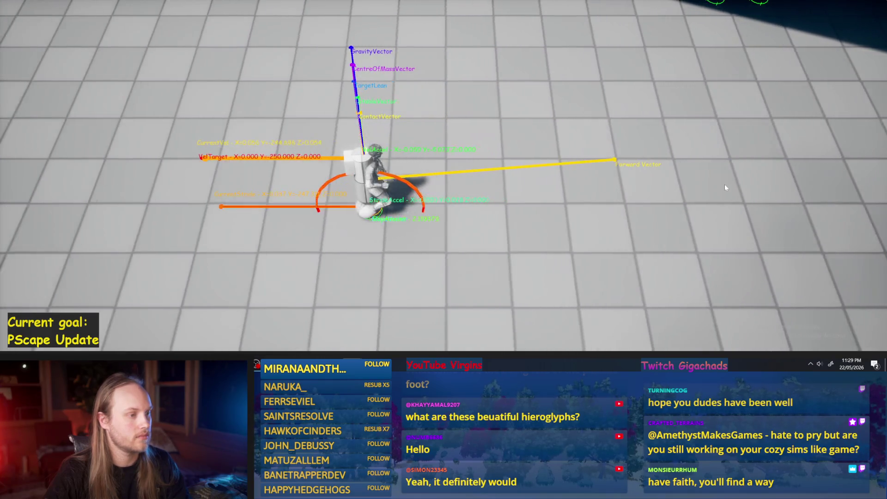
{"action": "key", "text": "d"}
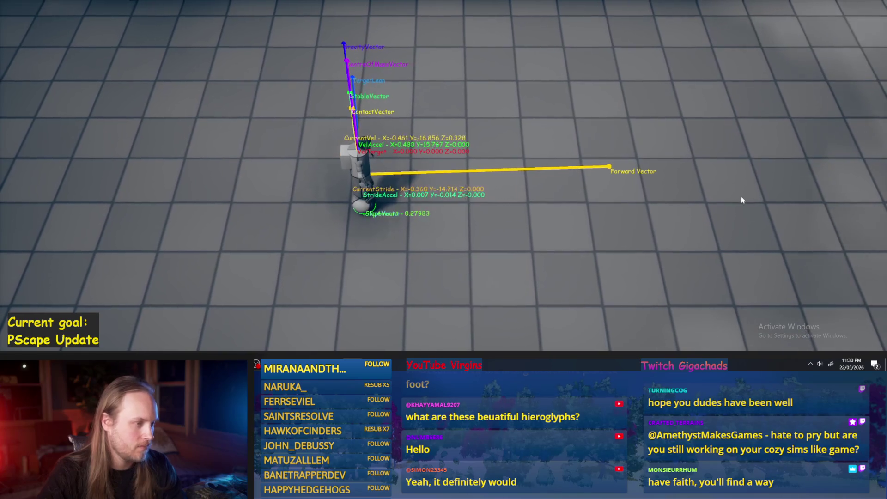
Steer the character left, then spin it through quick down, right, up and left turns
{"action": "key", "text": "a"}
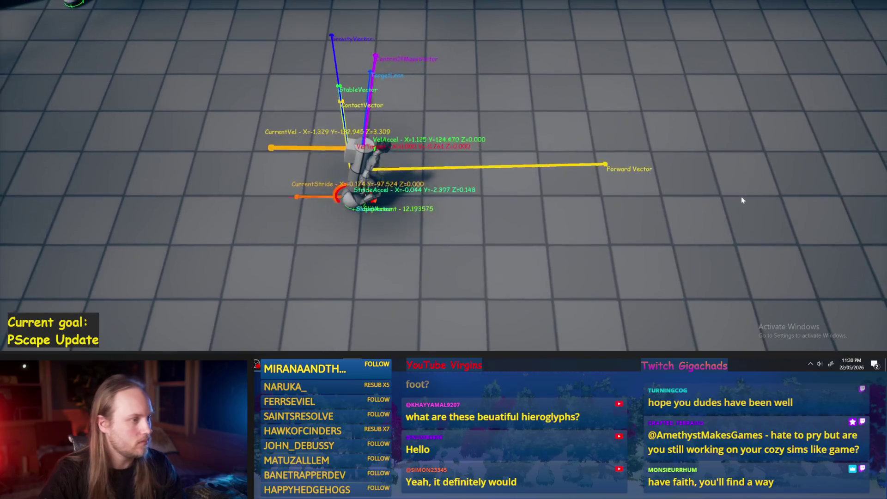
{"action": "key", "text": "a"}
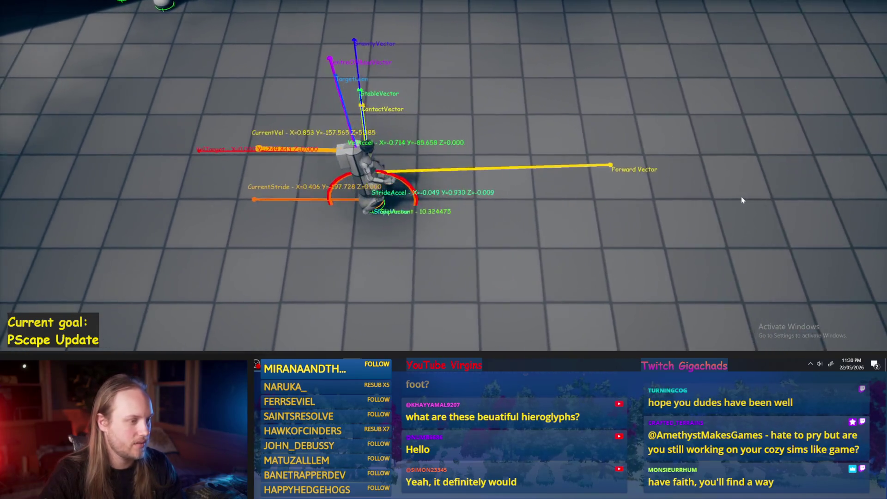
{"action": "key", "text": "s"}
{"action": "key", "text": "d"}
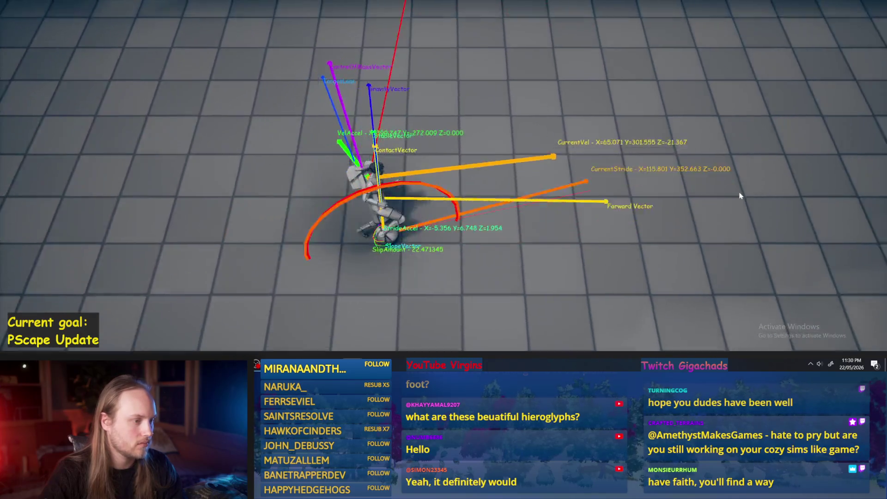
{"action": "key", "text": "w"}
{"action": "key", "text": "a"}
{"action": "key", "text": "s"}
Keep spinning the character, then run it right and diagonally toward the upper right
{"action": "key", "text": "d"}
{"action": "key", "text": "w"}
{"action": "key", "text": "a"}
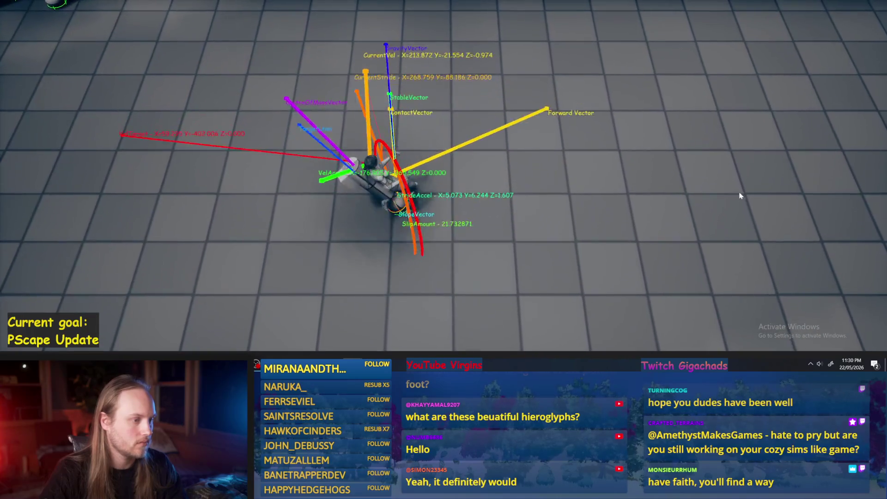
{"action": "key", "text": "s"}
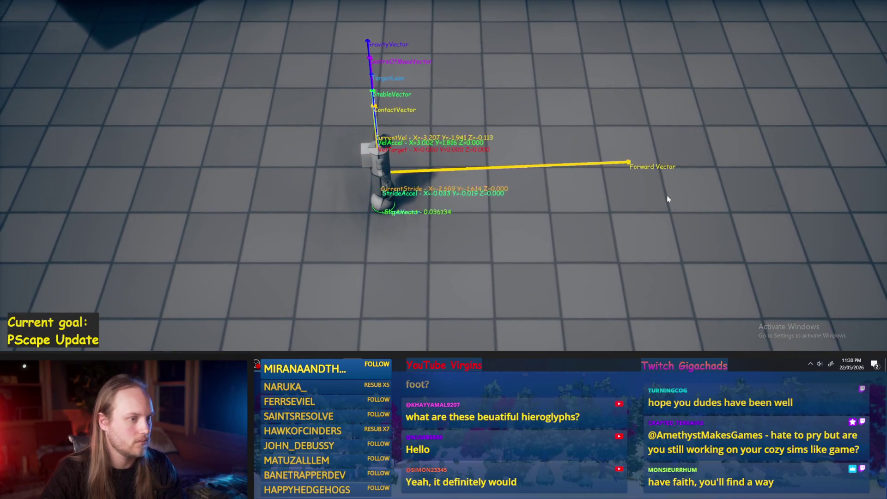
{"action": "key", "text": "d"}
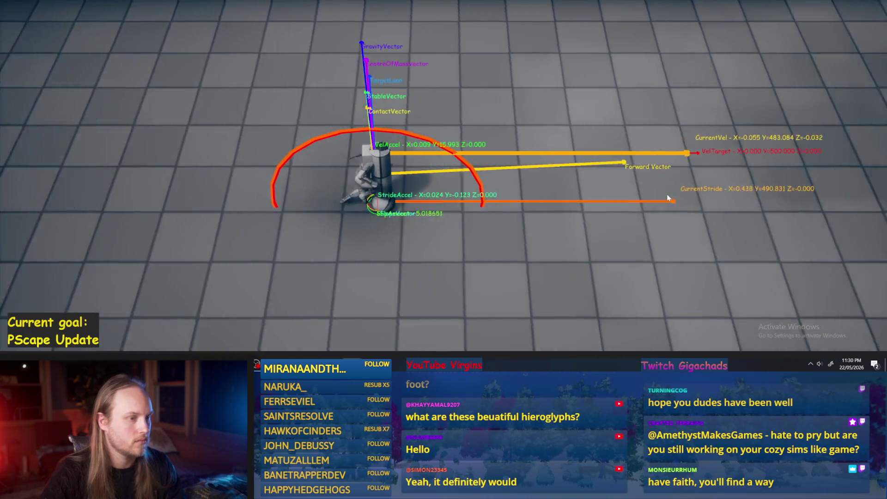
{"action": "key", "text": "w"}
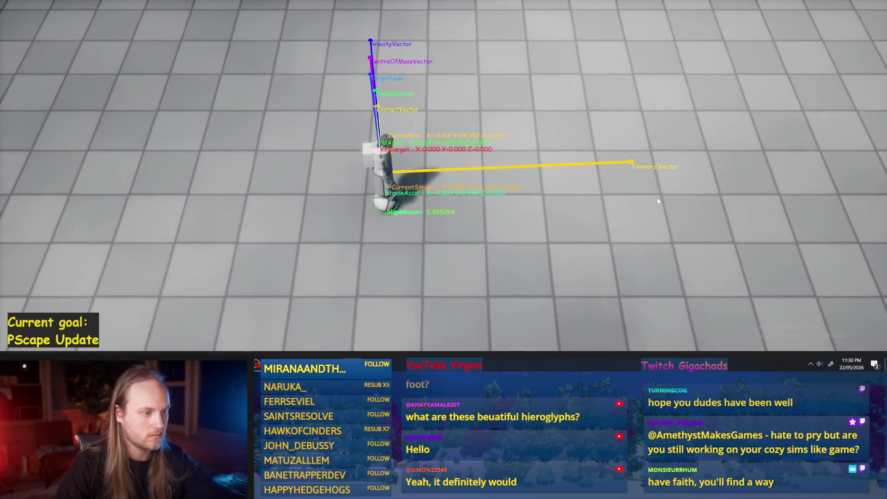
Walk the character backward with S and keep watching its foot arcs and VelTarget
{"action": "key", "text": "s"}
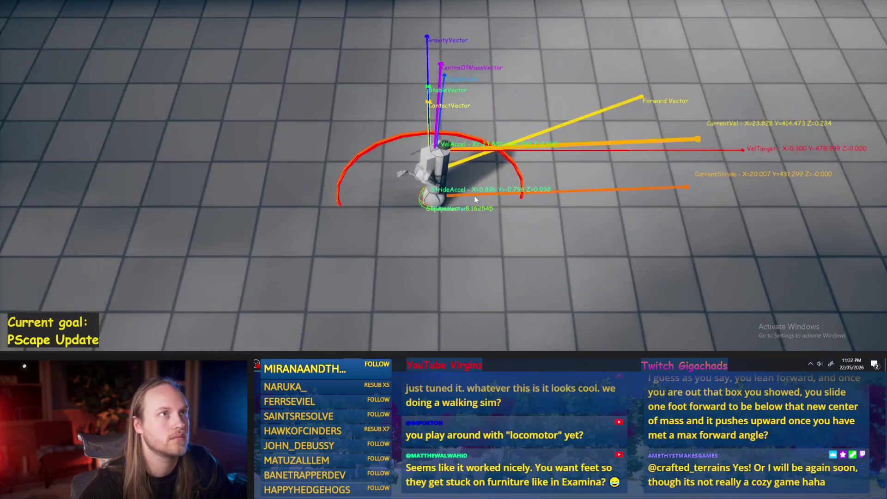
End the Play in Editor session with Escape
{"action": "key", "text": "Escape"}
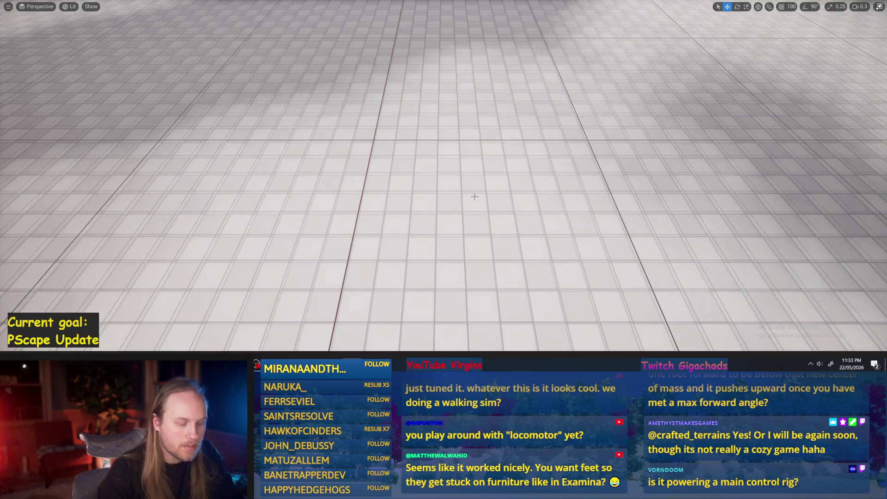
Relaunch Play in Editor on the test level with Alt+P
{"action": "key", "text": "alt+p"}
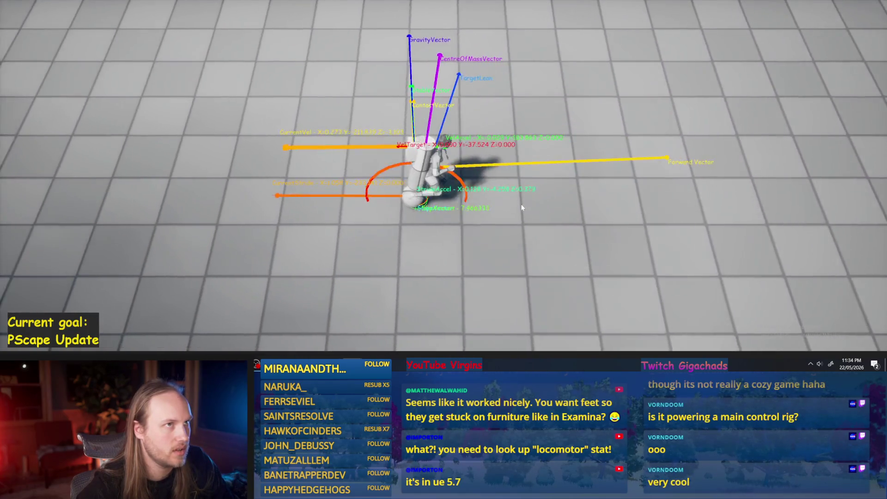
End the second play session with Escape, leaving the empty tiled floor
{"action": "key", "text": "Escape"}
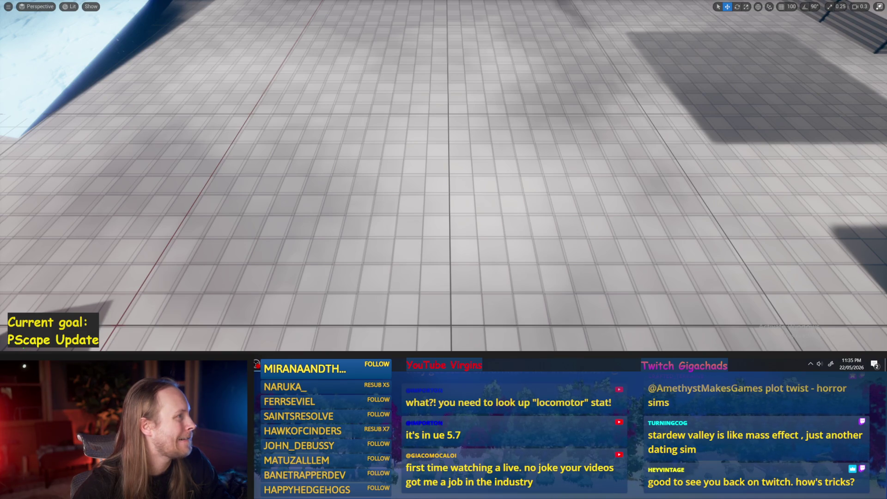
Pull the viewport camera back to see the test level's walls and stacked block platform
{"action": "scroll", "coordinate": [443, 175], "scroll_direction": "down", "scroll_amount": 5}
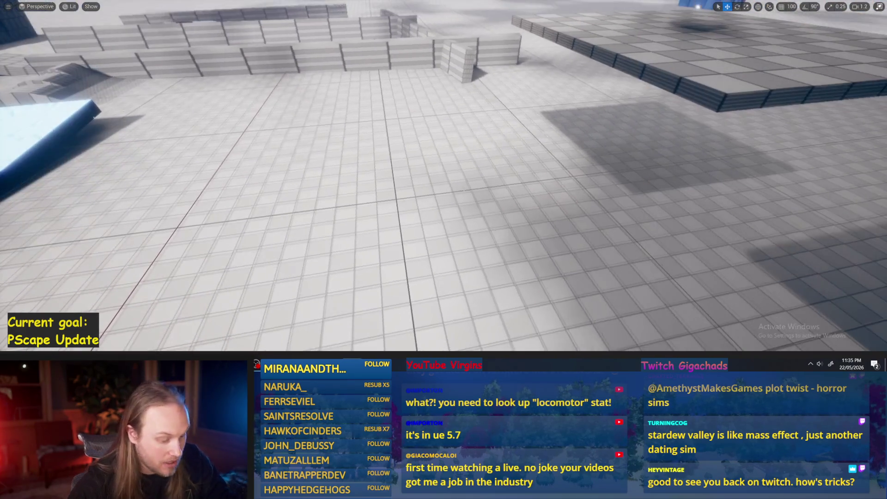
Leave immersive mode, open PPFeet_TestLevel from PrisPhysicalFeet Content, and start playing it
{"action": "key", "text": "F11"}
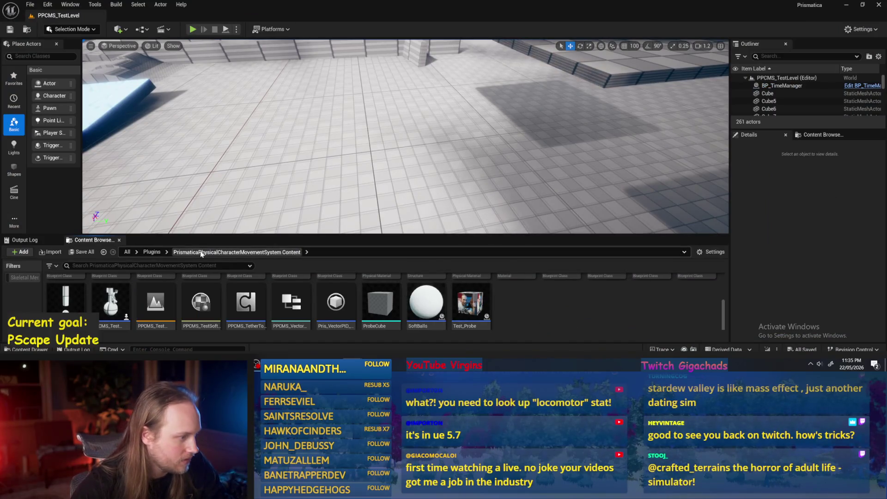
{"action": "left_click", "coordinate": [152, 252]}
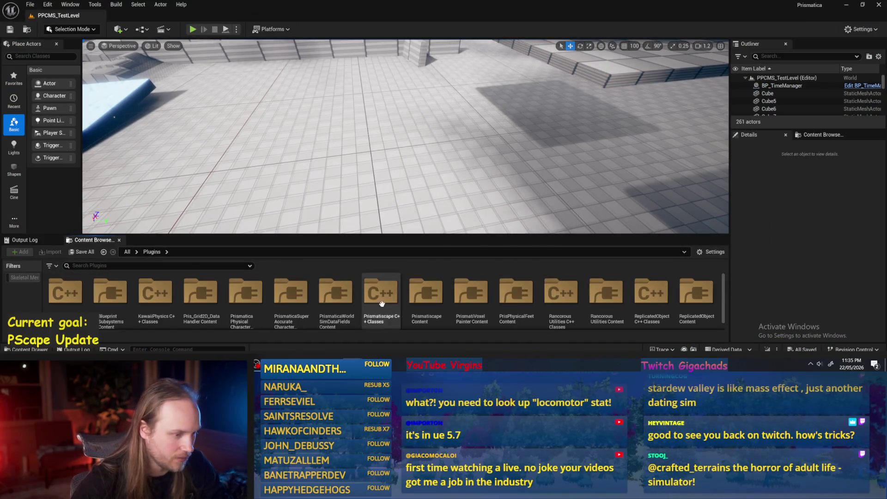
{"action": "double_click", "coordinate": [515, 295]}
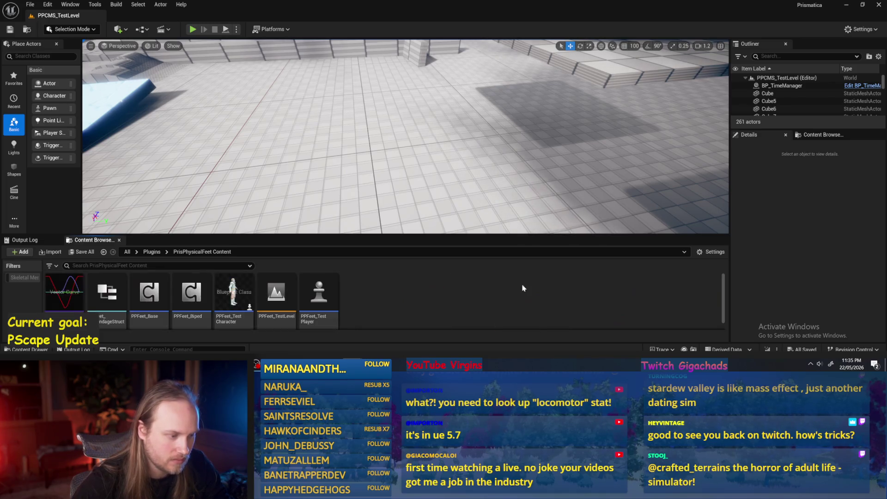
{"action": "double_click", "coordinate": [276, 295]}
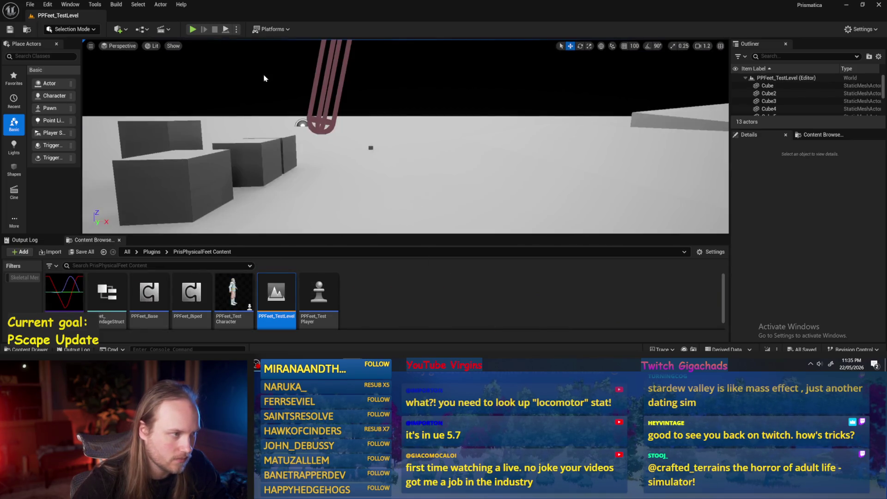
{"action": "left_click", "coordinate": [193, 30]}
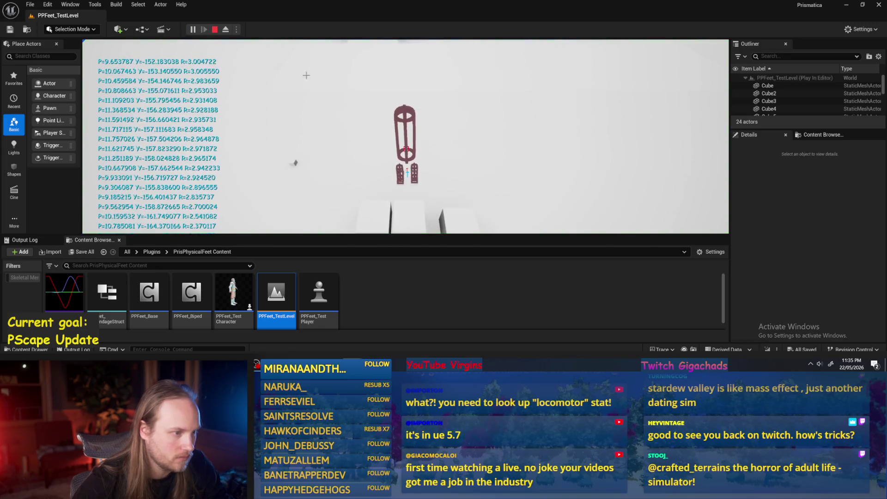
Take control in the running test level, then stop and restart play
{"action": "left_click", "coordinate": [228, 29]}
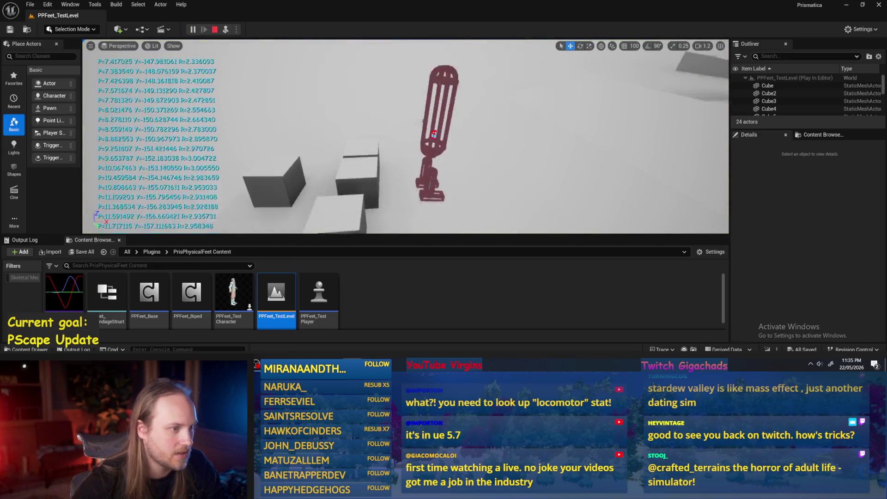
{"action": "key", "text": "Escape"}
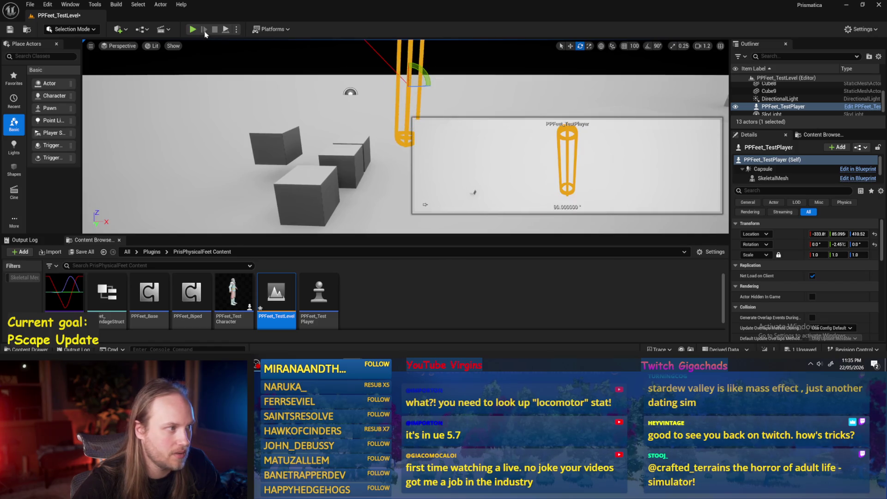
{"action": "key", "text": "alt+p"}
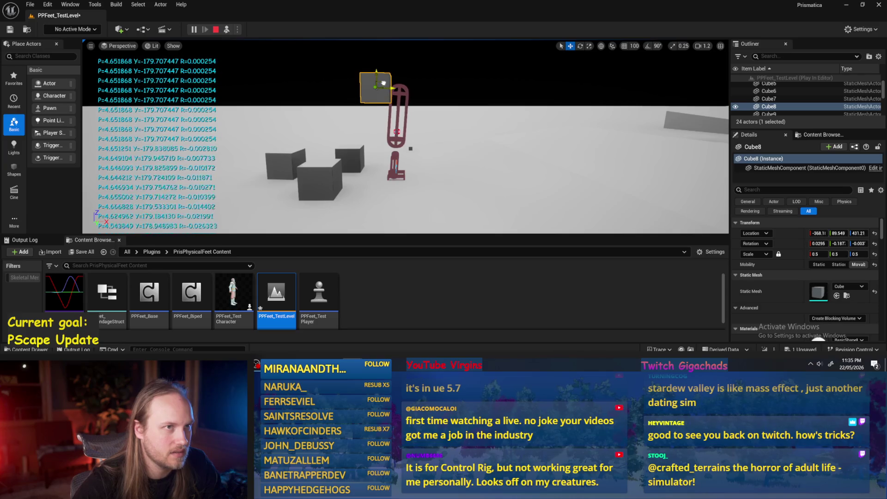
Push Cube8 sideways toward the character, then replay the level and end the session
{"action": "mouse_move", "coordinate": [378, 76]}
{"action": "left_mouse_down"}
{"action": "mouse_move", "coordinate": [474, 117]}
{"action": "mouse_move", "coordinate": [365, 163]}
{"action": "mouse_move", "coordinate": [370, 170]}
{"action": "left_mouse_up"}
{"action": "left_click", "coordinate": [215, 29]}
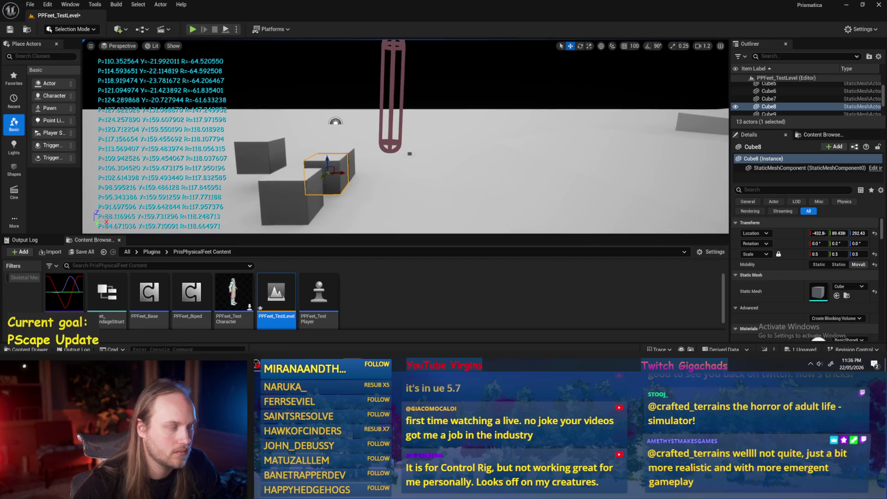
{"action": "key", "text": "alt+p"}
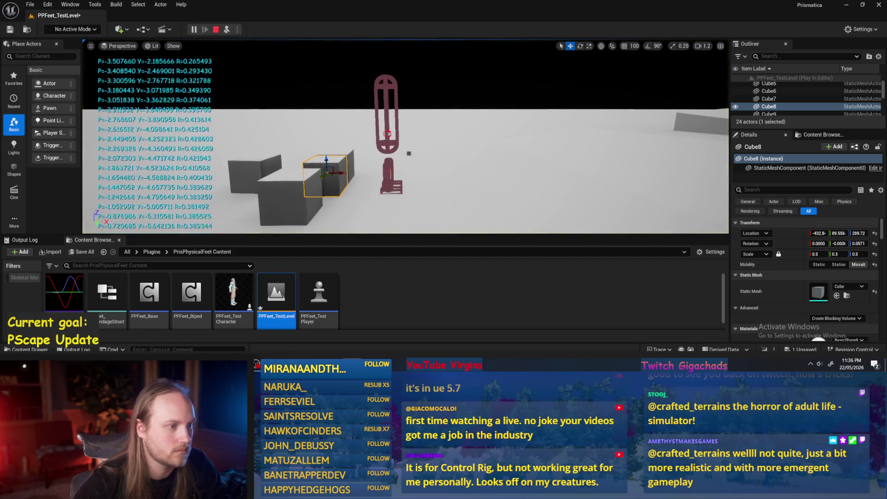
{"action": "left_click", "coordinate": [409, 151]}
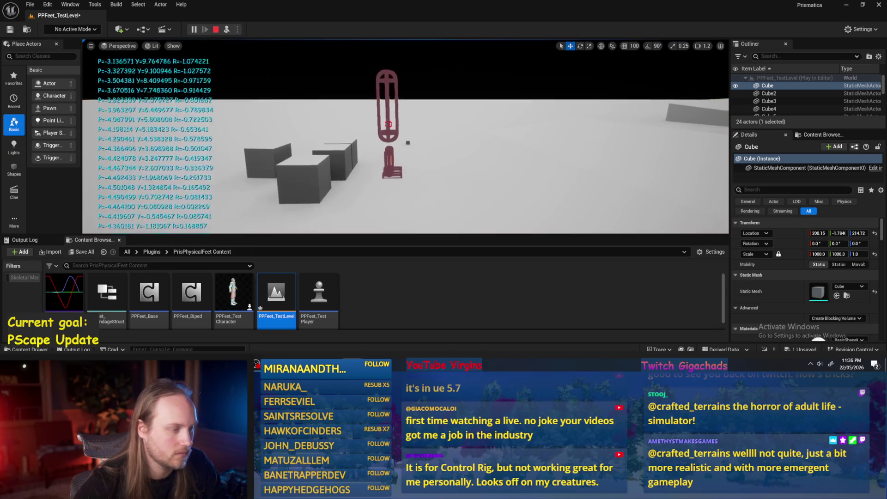
{"action": "key", "text": "Escape"}
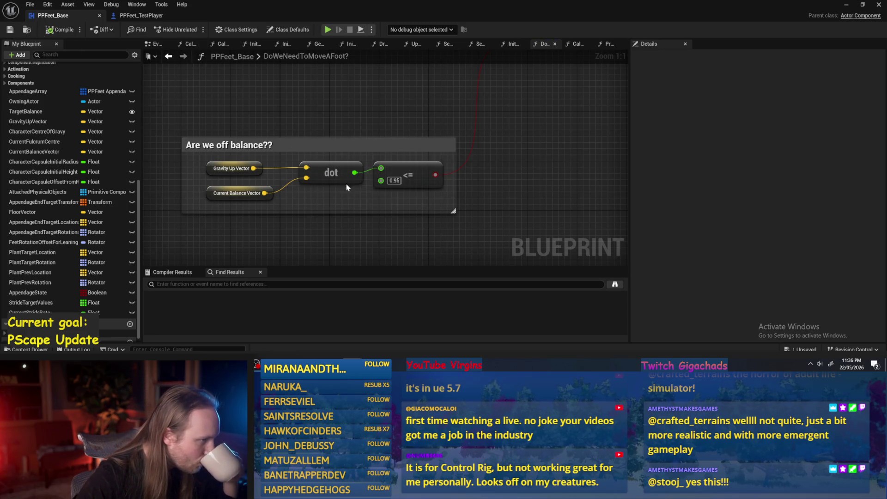
Survey the Branch and Set Array Elem nodes, then add a Float variable named NewVar
{"action": "scroll", "coordinate": [344, 192], "scroll_direction": "down", "scroll_amount": 1}
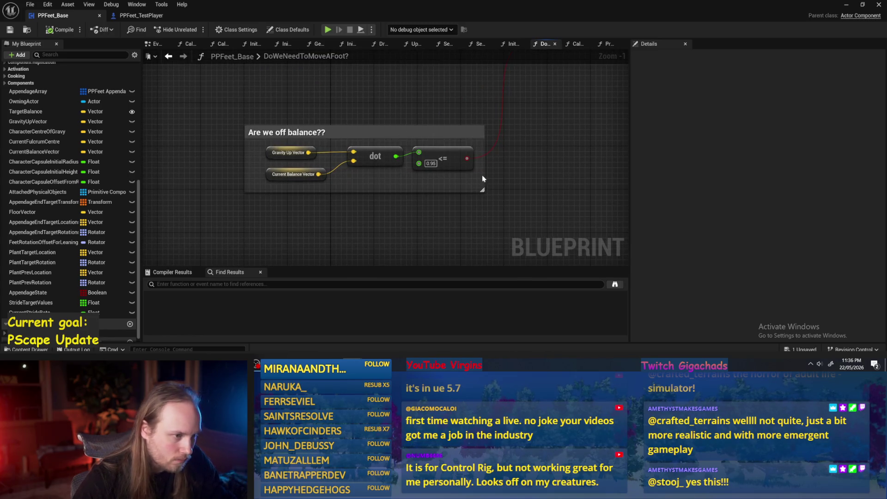
{"action": "scroll", "coordinate": [467, 184], "scroll_direction": "down", "scroll_amount": 1}
{"action": "mouse_move", "coordinate": [467, 184]}
{"action": "left_mouse_down"}
{"action": "mouse_move", "coordinate": [356, 217]}
{"action": "mouse_move", "coordinate": [390, 204]}
{"action": "mouse_move", "coordinate": [247, 192]}
{"action": "left_mouse_up"}
{"action": "left_click_drag", "start_coordinate": [543, 177], "coordinate": [316, 172]}
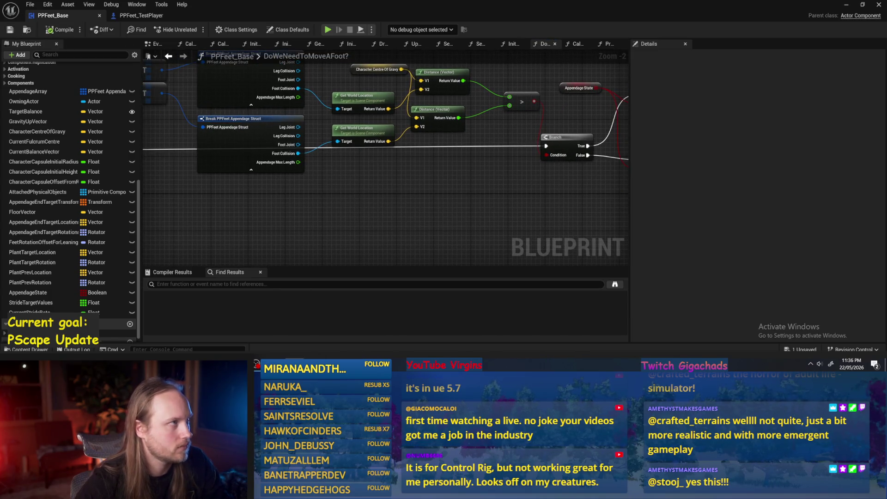
{"action": "scroll", "coordinate": [441, 189], "scroll_direction": "down", "scroll_amount": 2}
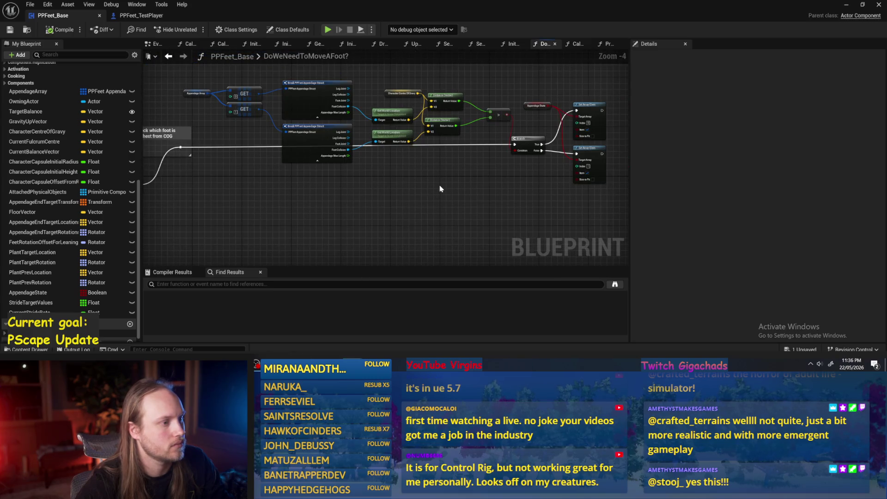
{"action": "mouse_move", "coordinate": [440, 181]}
{"action": "left_mouse_down"}
{"action": "mouse_move", "coordinate": [390, 166]}
{"action": "mouse_move", "coordinate": [299, 174]}
{"action": "mouse_move", "coordinate": [620, 166]}
{"action": "mouse_move", "coordinate": [439, 164]}
{"action": "mouse_move", "coordinate": [364, 182]}
{"action": "left_mouse_up"}
{"action": "scroll", "coordinate": [296, 184], "scroll_direction": "up", "scroll_amount": 2}
{"action": "left_click_drag", "start_coordinate": [389, 135], "coordinate": [368, 159]}
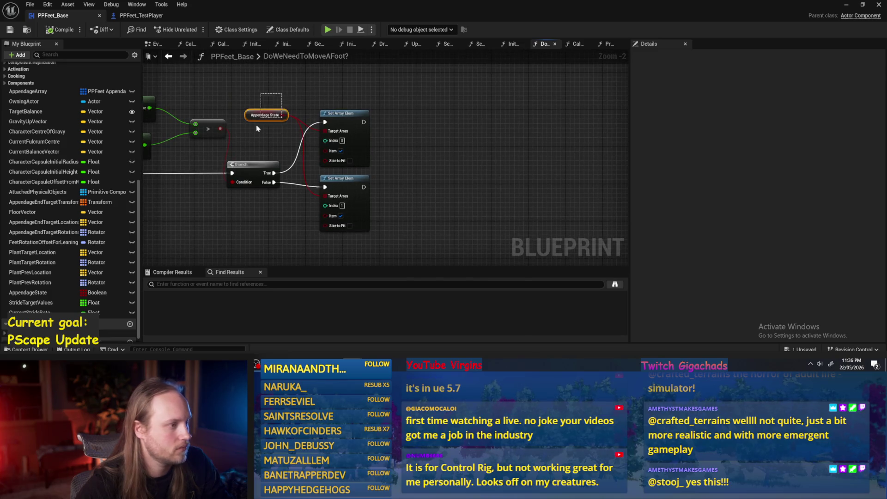
{"action": "mouse_move", "coordinate": [425, 153]}
{"action": "left_mouse_down"}
{"action": "mouse_move", "coordinate": [369, 147]}
{"action": "mouse_move", "coordinate": [487, 105]}
{"action": "mouse_move", "coordinate": [439, 127]}
{"action": "left_mouse_up"}
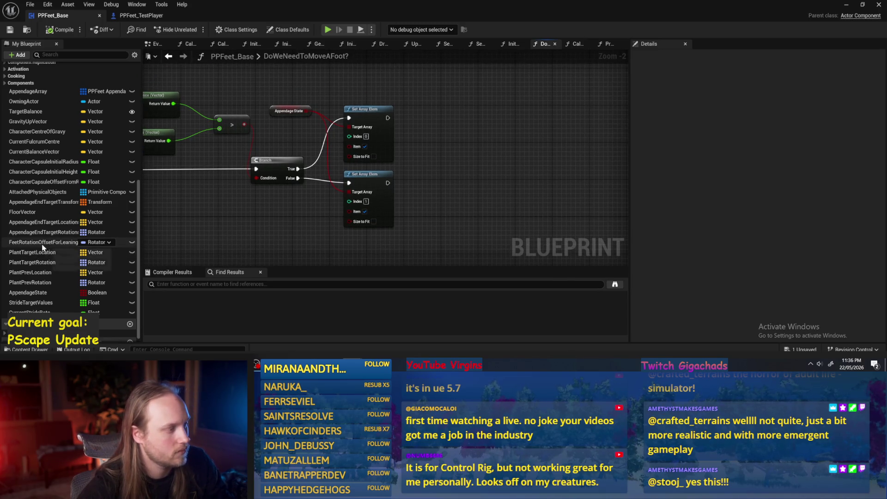
{"action": "scroll", "coordinate": [42, 247], "scroll_direction": "up", "scroll_amount": 5}
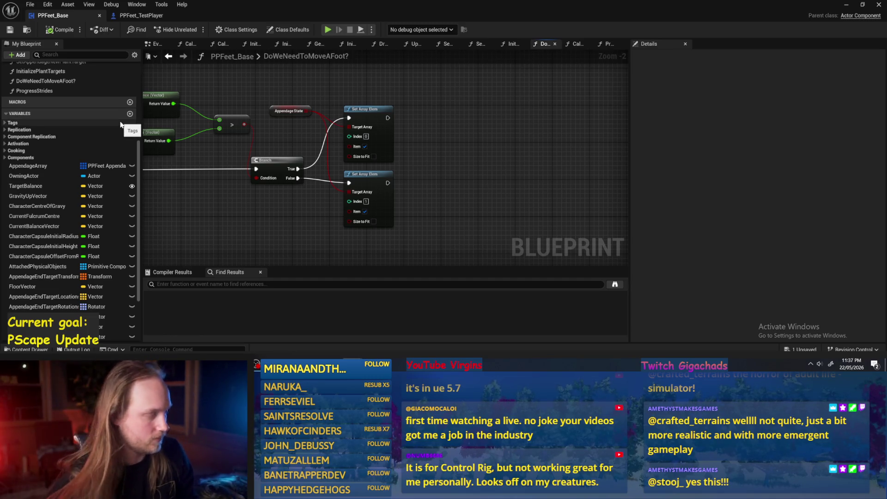
{"action": "scroll", "coordinate": [51, 177], "scroll_direction": "down", "scroll_amount": 4}
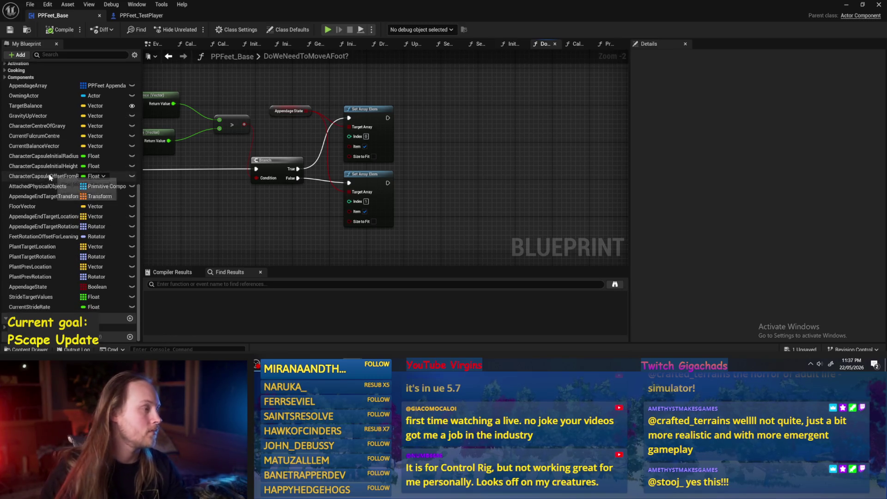
{"action": "left_click_drag", "start_coordinate": [199, 202], "coordinate": [273, 168]}
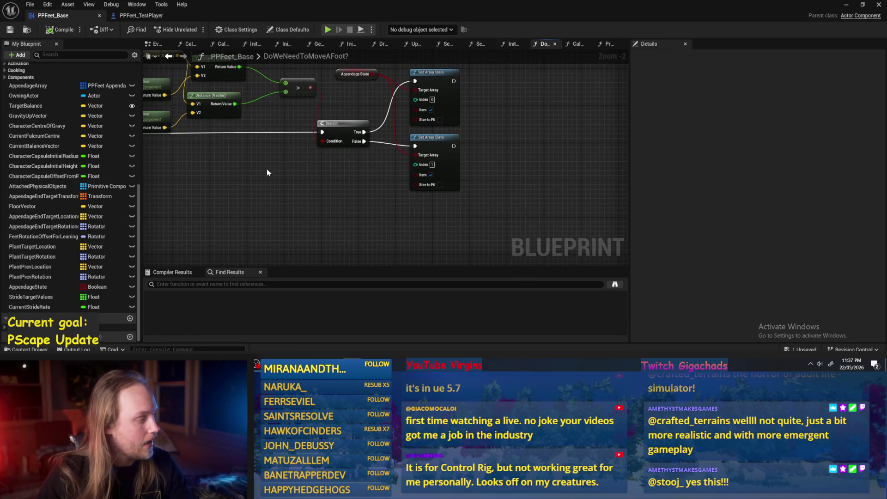
{"action": "left_click", "coordinate": [130, 318]}
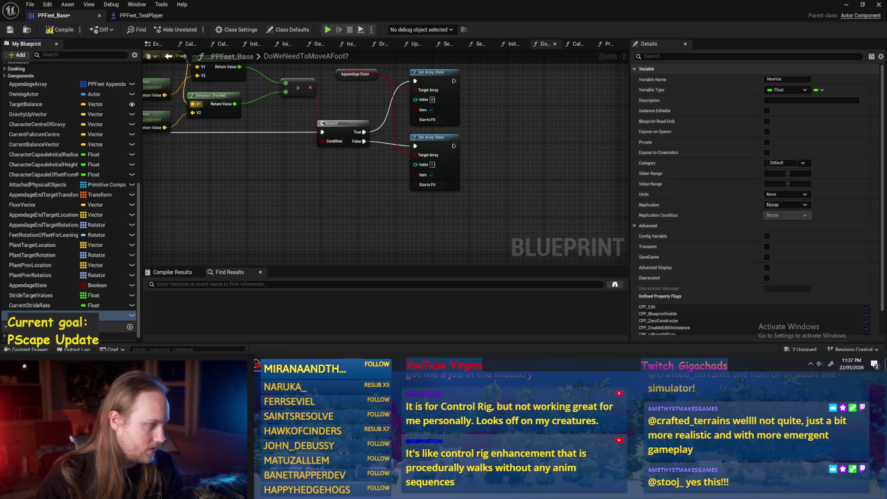
Delete the NewVar variable and recompile PPFeet_Base
{"action": "left_click", "coordinate": [27, 306]}
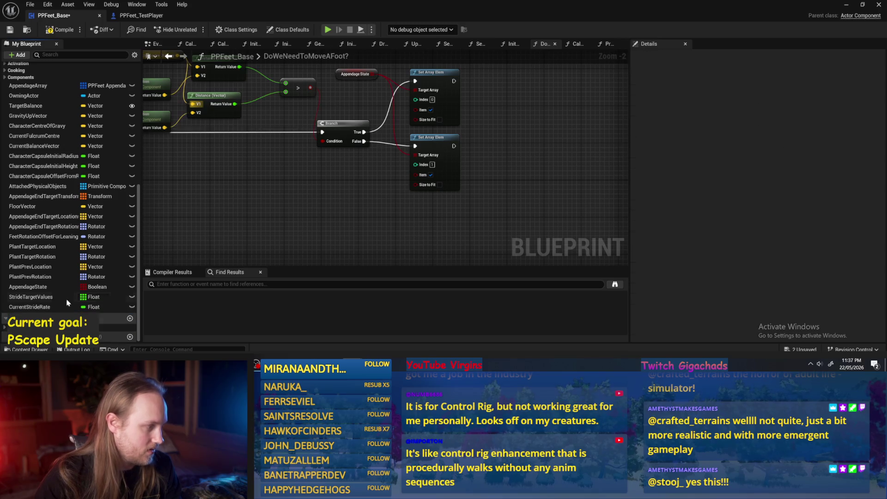
{"action": "left_click", "coordinate": [51, 34]}
{"action": "mouse_move", "coordinate": [299, 218]}
{"action": "left_mouse_down"}
{"action": "mouse_move", "coordinate": [465, 198]}
{"action": "mouse_move", "coordinate": [422, 224]}
{"action": "mouse_move", "coordinate": [349, 210]}
{"action": "mouse_move", "coordinate": [392, 212]}
{"action": "left_mouse_up"}
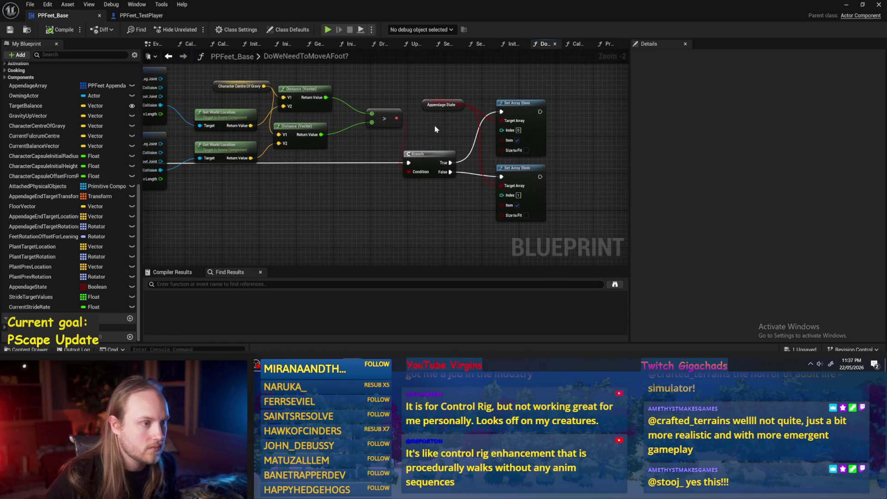
Select the Current Balance Vector node at the 'Are we off balance??' comment
{"action": "mouse_move", "coordinate": [585, 117]}
{"action": "left_mouse_down"}
{"action": "mouse_move", "coordinate": [412, 148]}
{"action": "mouse_move", "coordinate": [542, 147]}
{"action": "mouse_move", "coordinate": [461, 166]}
{"action": "mouse_move", "coordinate": [619, 140]}
{"action": "mouse_move", "coordinate": [422, 184]}
{"action": "mouse_move", "coordinate": [416, 152]}
{"action": "mouse_move", "coordinate": [468, 148]}
{"action": "left_mouse_up"}
{"action": "scroll", "coordinate": [328, 196], "scroll_direction": "up", "scroll_amount": 2}
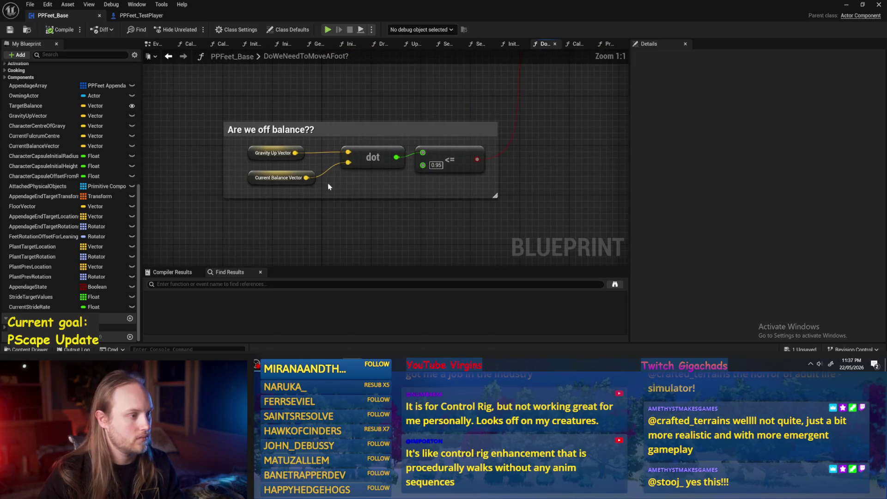
{"action": "left_click_drag", "start_coordinate": [279, 156], "coordinate": [280, 155]}
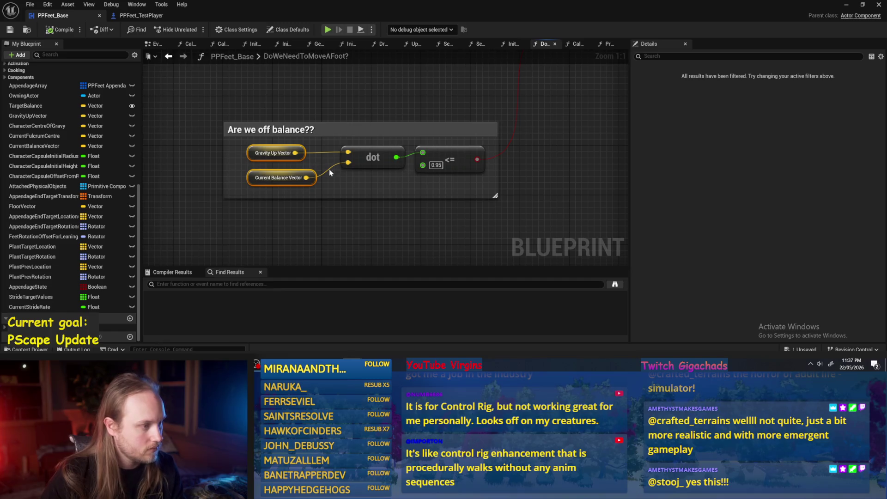
{"action": "left_click", "coordinate": [336, 187]}
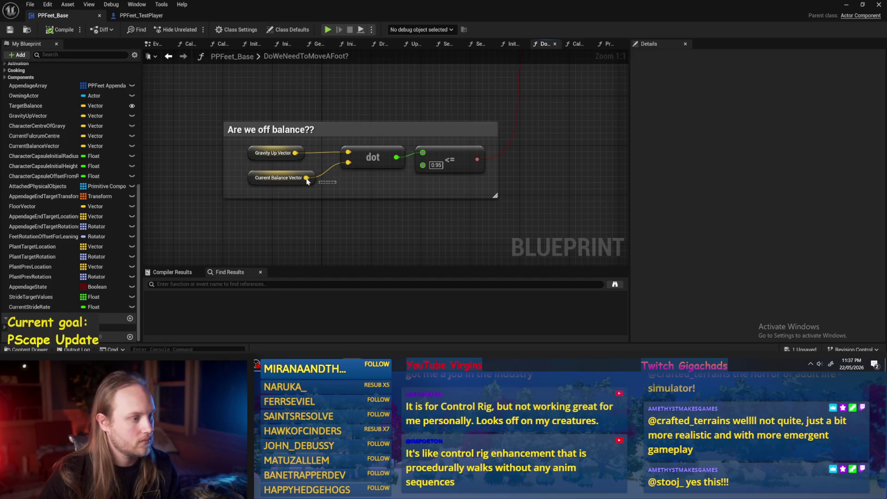
{"action": "left_click", "coordinate": [278, 177]}
{"action": "scroll", "coordinate": [278, 180], "scroll_direction": "down", "scroll_amount": 3}
{"action": "mouse_move", "coordinate": [278, 180]}
{"action": "left_mouse_down"}
{"action": "mouse_move", "coordinate": [188, 228]}
{"action": "mouse_move", "coordinate": [417, 142]}
{"action": "left_mouse_up"}
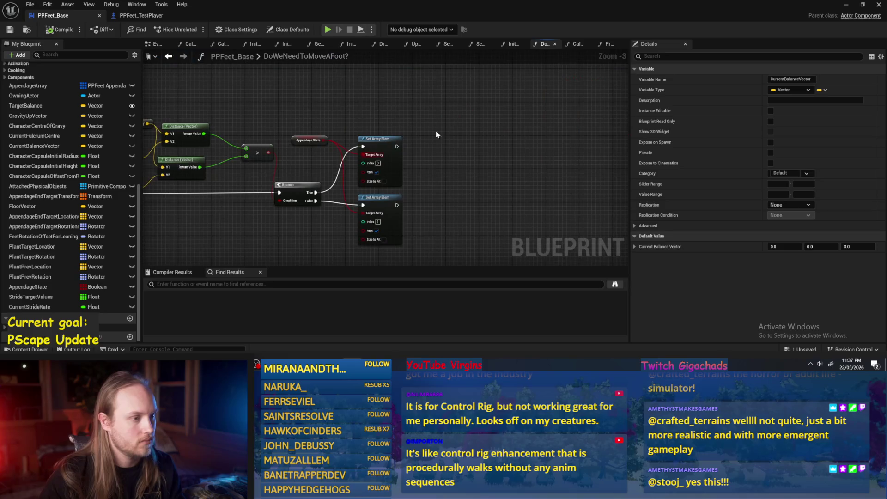
Paste a Current Balance Vector getter and add a Current Fulcrum Centre getter via 'fulc'
{"action": "key", "text": "ctrl+v"}
{"action": "scroll", "coordinate": [362, 126], "scroll_direction": "up", "scroll_amount": 1}
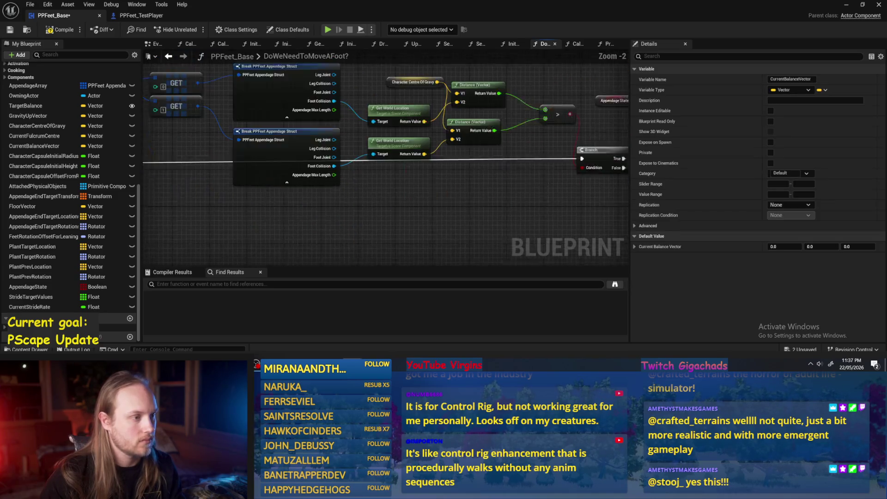
{"action": "left_click_drag", "start_coordinate": [339, 170], "coordinate": [354, 109]}
{"action": "right_click", "coordinate": [354, 110]}
{"action": "type", "text": "fulc"}
{"action": "left_click", "coordinate": [412, 170]}
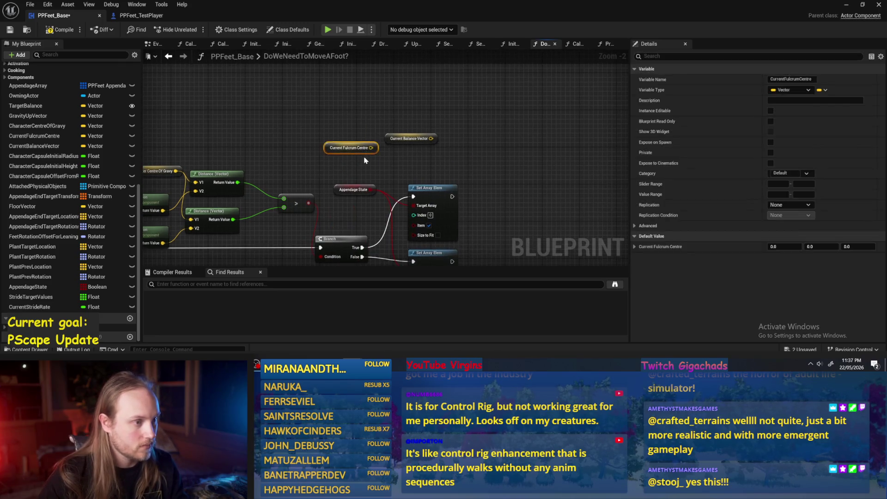
Arrange the getters so Current Fulcrum Centre sits beside Current Balance Vector
{"action": "scroll", "coordinate": [420, 156], "scroll_direction": "up", "scroll_amount": 2}
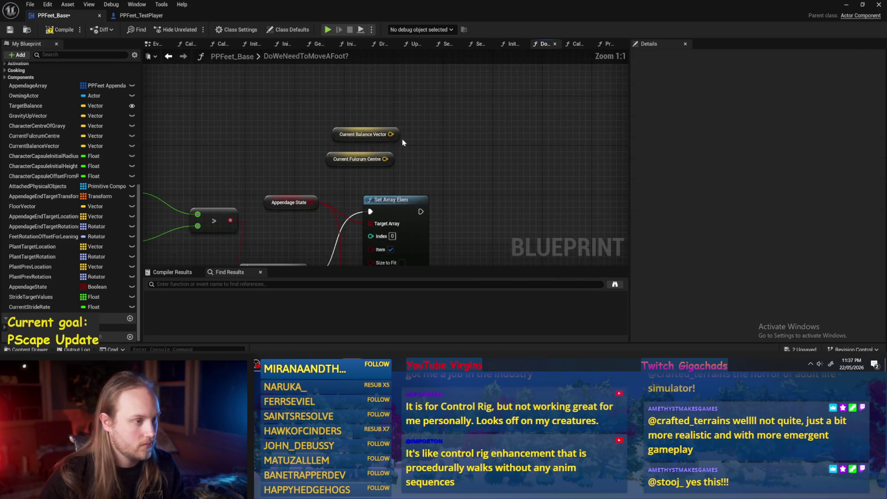
{"action": "left_click", "coordinate": [402, 140]}
{"action": "left_click_drag", "start_coordinate": [347, 107], "coordinate": [341, 95]}
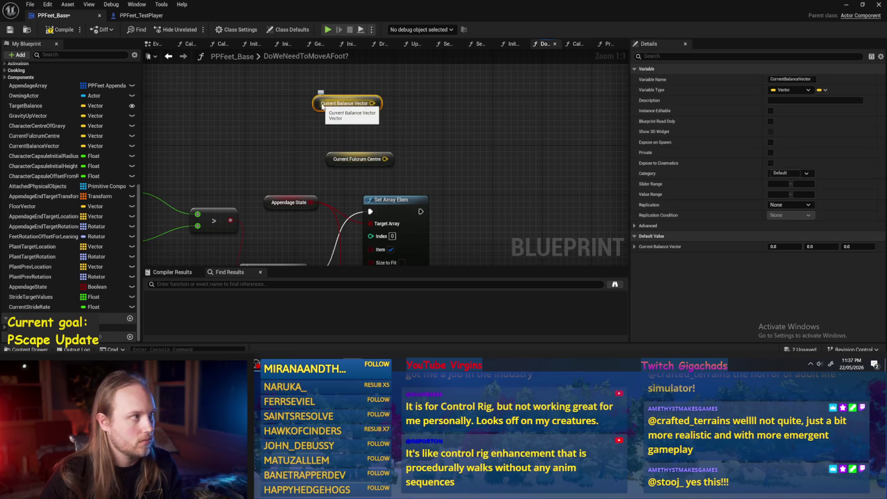
{"action": "left_click_drag", "start_coordinate": [339, 124], "coordinate": [362, 151]}
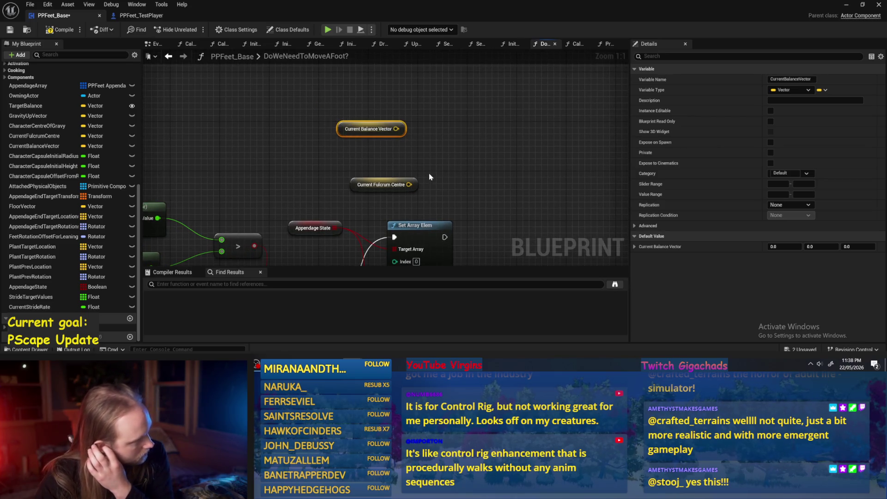
{"action": "scroll", "coordinate": [434, 178], "scroll_direction": "down", "scroll_amount": 1}
{"action": "mouse_move", "coordinate": [434, 178]}
{"action": "left_mouse_down"}
{"action": "mouse_move", "coordinate": [444, 83]}
{"action": "mouse_move", "coordinate": [486, 148]}
{"action": "left_mouse_up"}
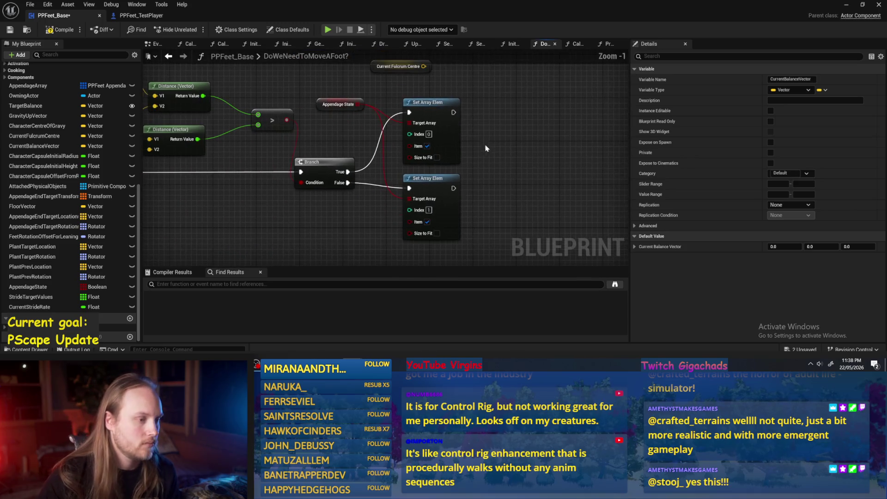
{"action": "left_click", "coordinate": [428, 225]}
{"action": "mouse_move", "coordinate": [425, 80]}
{"action": "left_mouse_down"}
{"action": "mouse_move", "coordinate": [425, 153]}
{"action": "mouse_move", "coordinate": [396, 119]}
{"action": "left_mouse_up"}
{"action": "mouse_move", "coordinate": [452, 132]}
{"action": "left_mouse_down"}
{"action": "mouse_move", "coordinate": [374, 97]}
{"action": "mouse_move", "coordinate": [408, 147]}
{"action": "left_mouse_up"}
Add a Plant Target Location getter, tidy the distance nodes, and compile the blueprint
{"action": "mouse_move", "coordinate": [42, 246]}
{"action": "left_mouse_down"}
{"action": "mouse_move", "coordinate": [438, 157]}
{"action": "mouse_move", "coordinate": [401, 123]}
{"action": "mouse_move", "coordinate": [500, 165]}
{"action": "mouse_move", "coordinate": [439, 154]}
{"action": "mouse_move", "coordinate": [386, 191]}
{"action": "left_mouse_up"}
{"action": "scroll", "coordinate": [500, 165], "scroll_direction": "down", "scroll_amount": 1}
{"action": "mouse_move", "coordinate": [371, 107]}
{"action": "left_mouse_down"}
{"action": "mouse_move", "coordinate": [325, 132]}
{"action": "mouse_move", "coordinate": [370, 102]}
{"action": "mouse_move", "coordinate": [370, 81]}
{"action": "left_mouse_up"}
{"action": "left_click", "coordinate": [433, 119]}
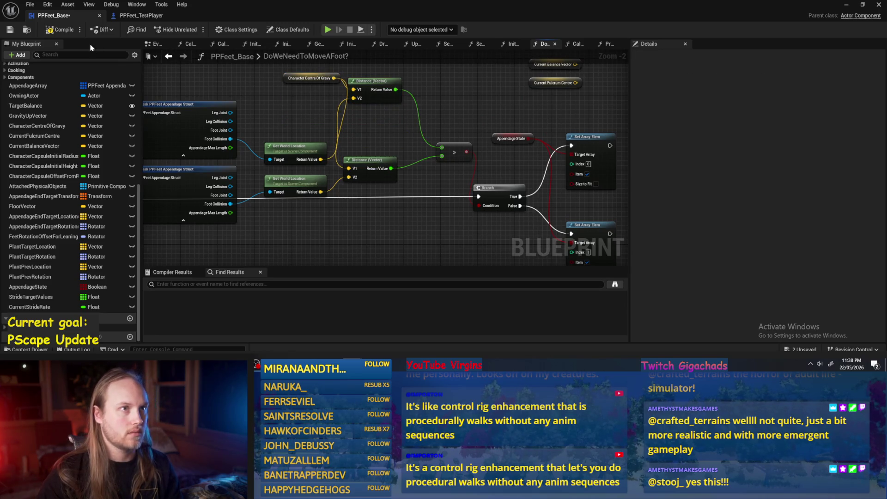
{"action": "left_click", "coordinate": [54, 30]}
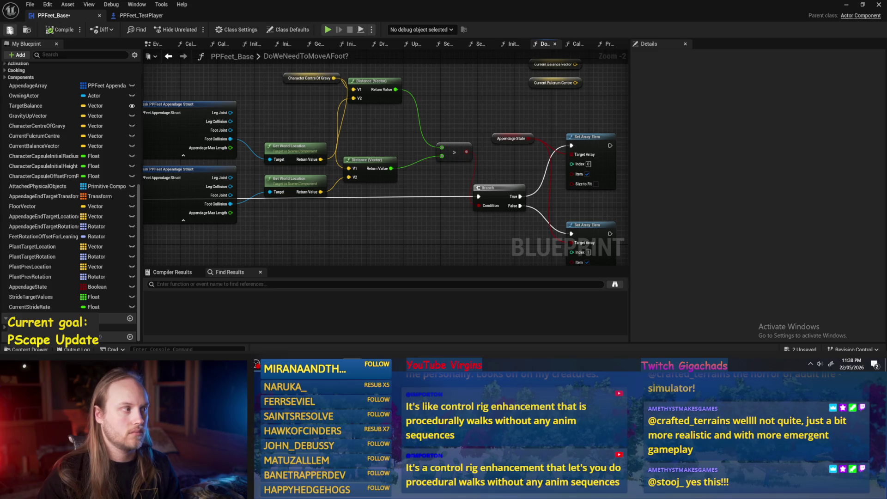
{"action": "left_click", "coordinate": [848, 7]}
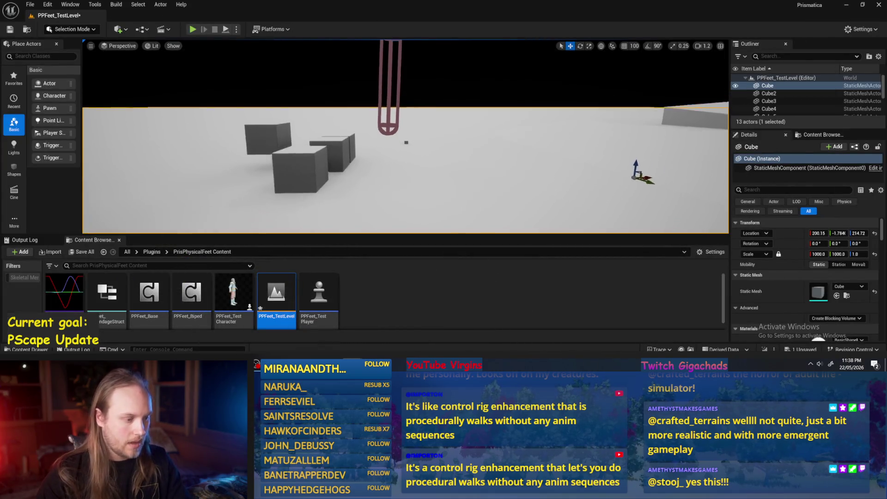
Select PPFeet_TestPlayer, briefly simulate the test level, then return to the blueprint editor
{"action": "left_click", "coordinate": [382, 123]}
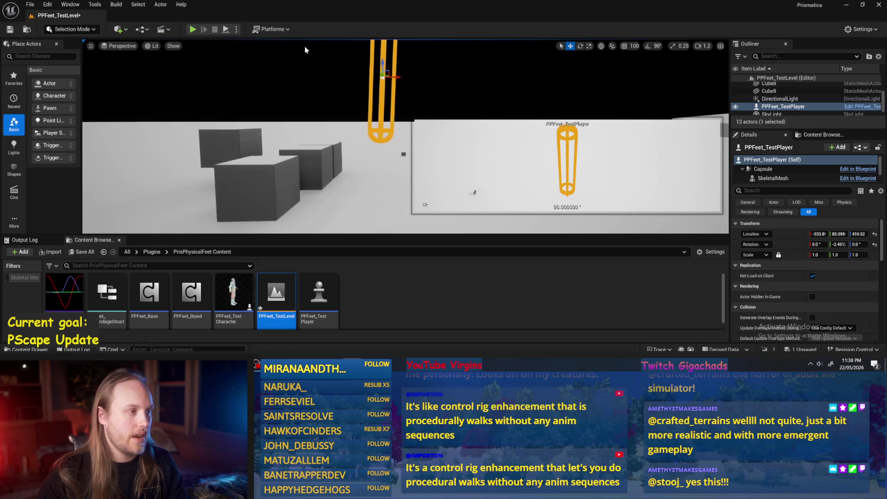
{"action": "left_click", "coordinate": [226, 30]}
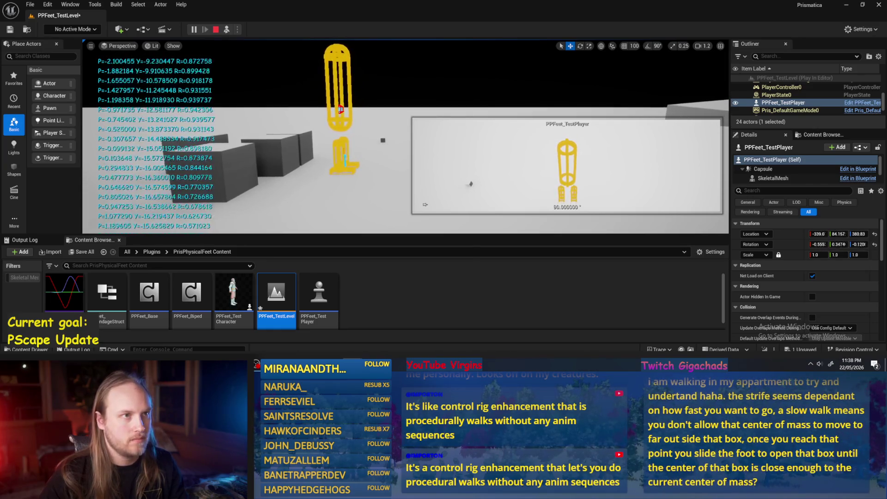
{"action": "key", "text": "Escape"}
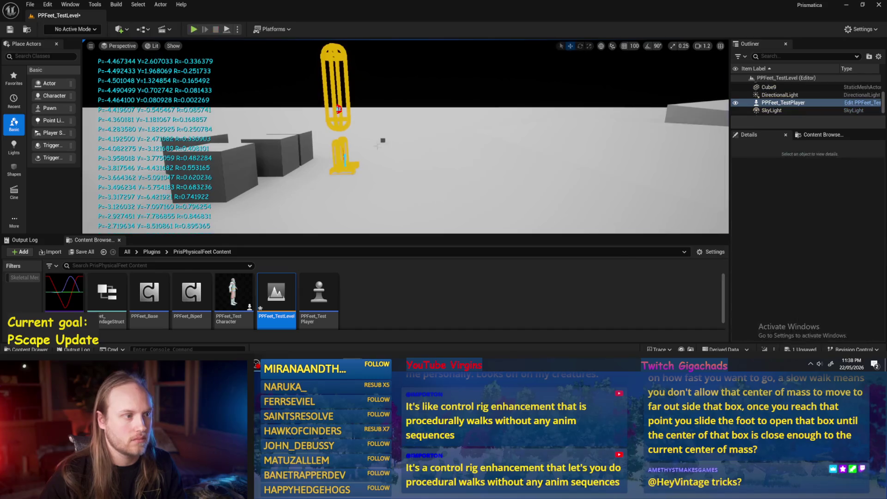
{"action": "key", "text": "alt+Tab"}
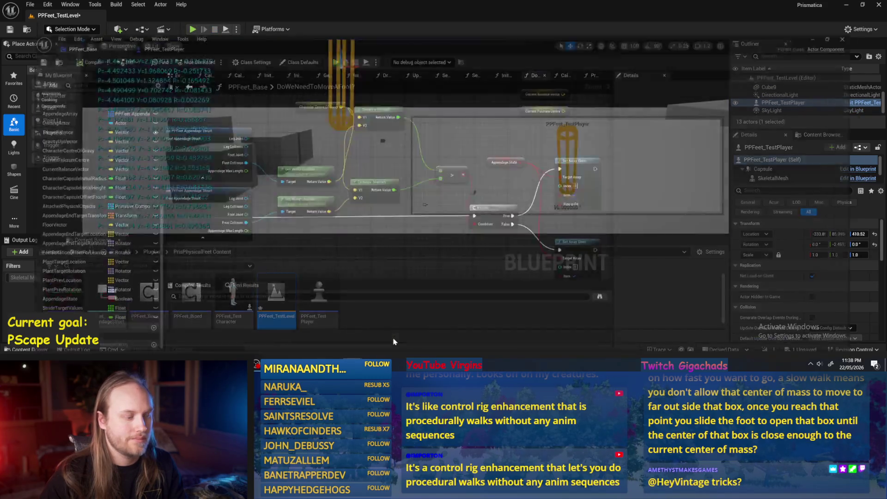